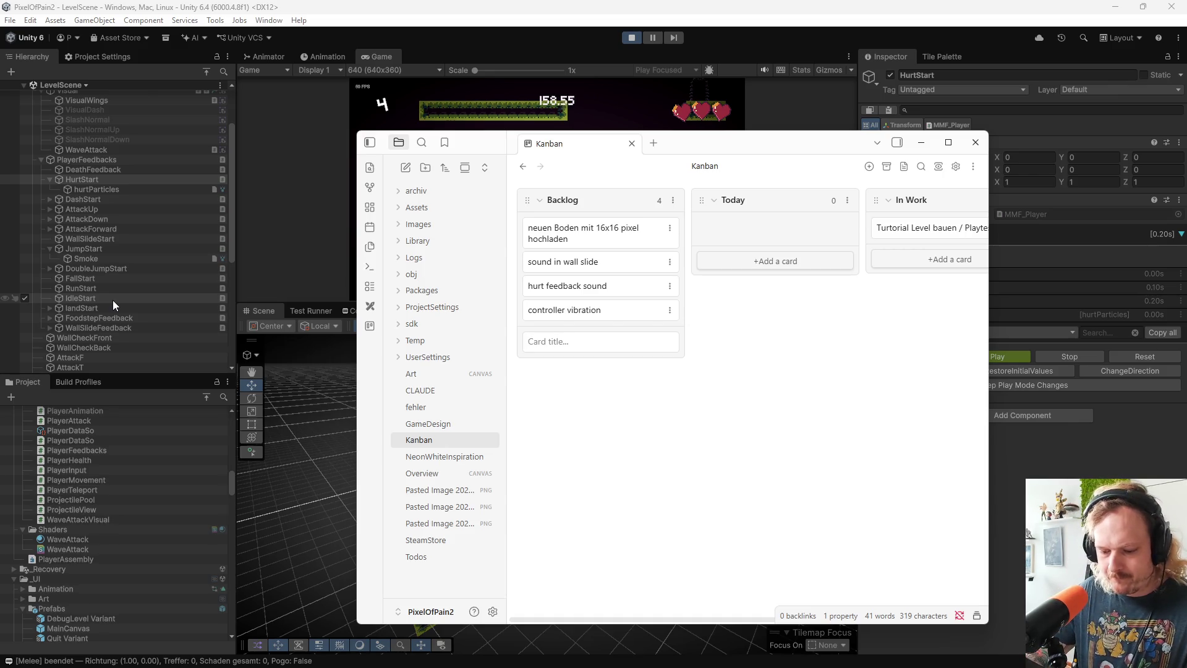
Add Backlog cards 'gegner one hit fertig machen' and 'lauf gegener fertig machen'
{"action": "type", "text": "gegner "}
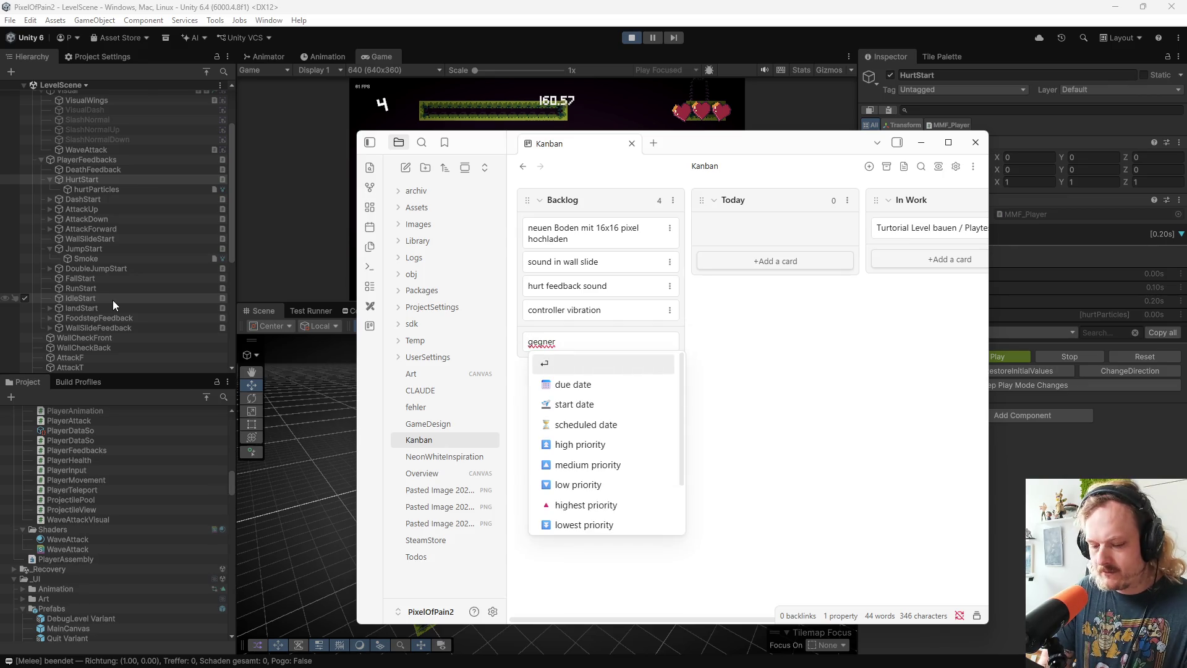
{"action": "type", "text": "hu"}
{"action": "key", "text": "BackSpace"}
{"action": "key", "text": "BackSpace"}
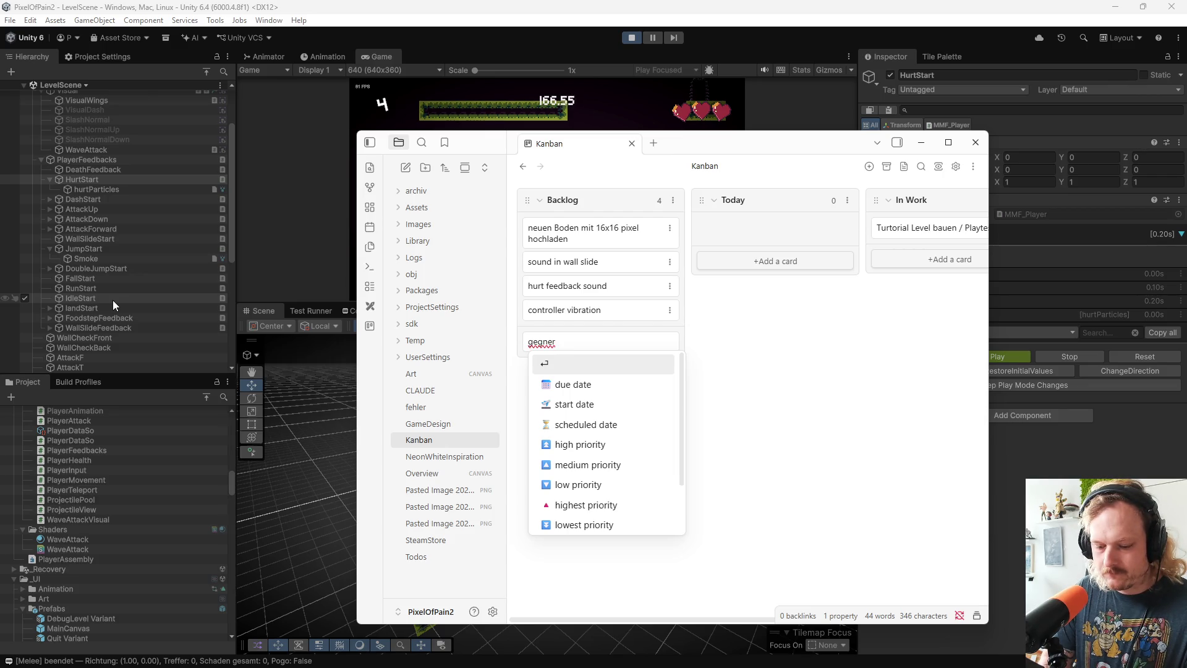
{"action": "type", "text": "one hit "}
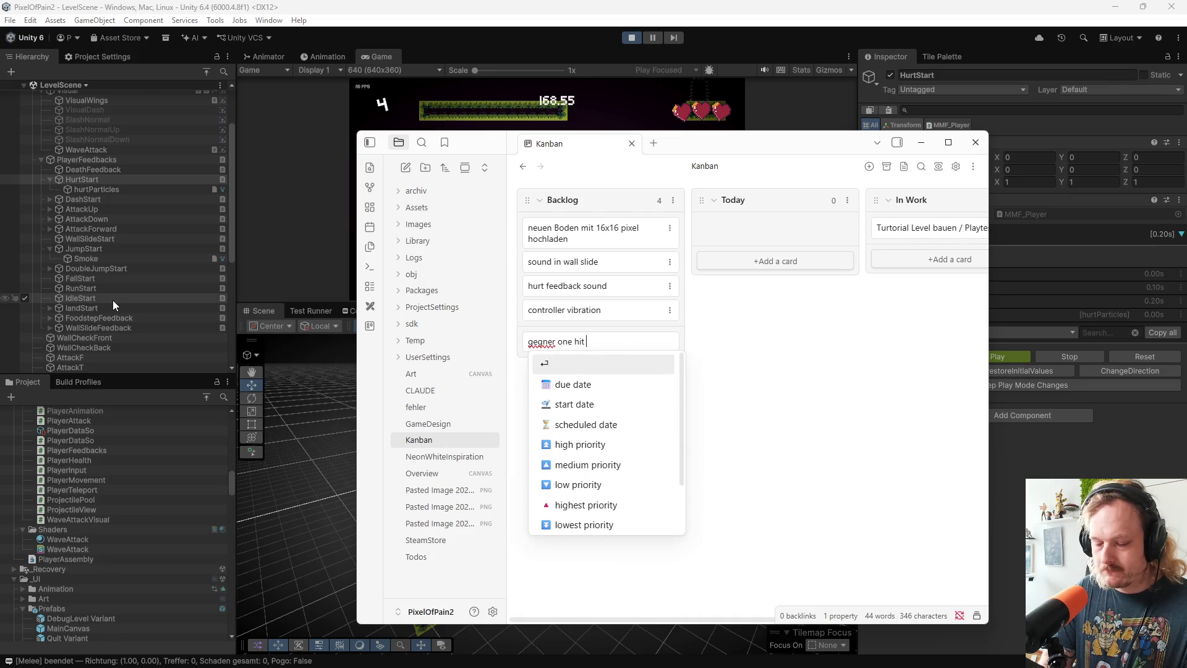
{"action": "type", "text": "fertig machen"}
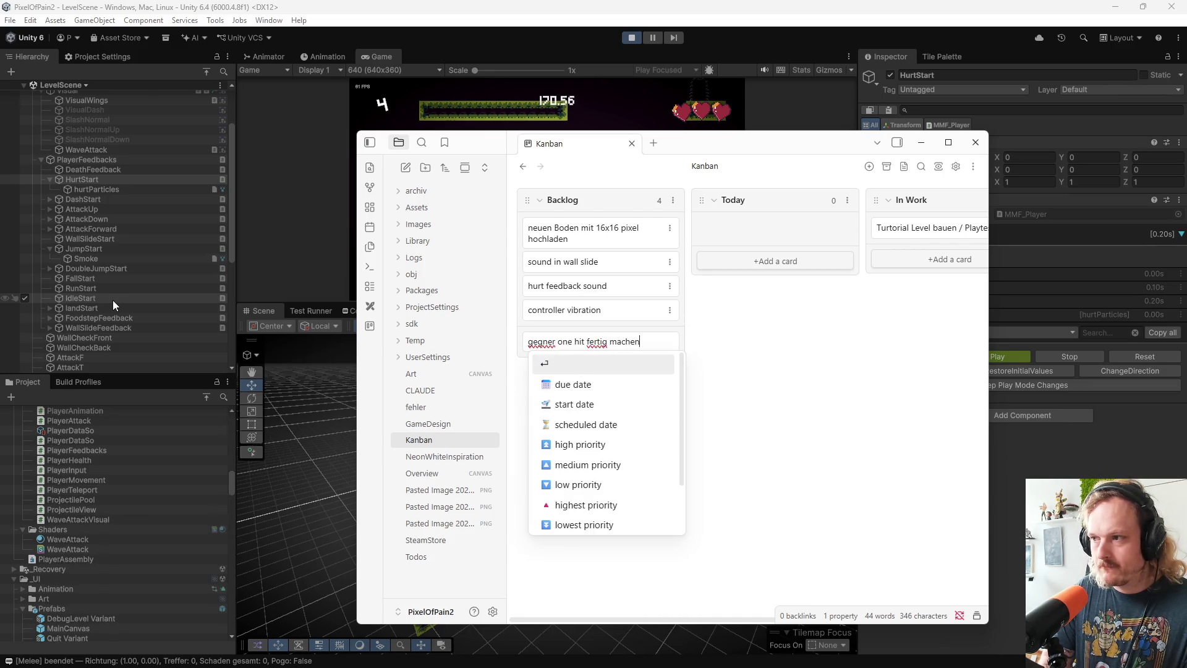
{"action": "key", "text": "Return"}
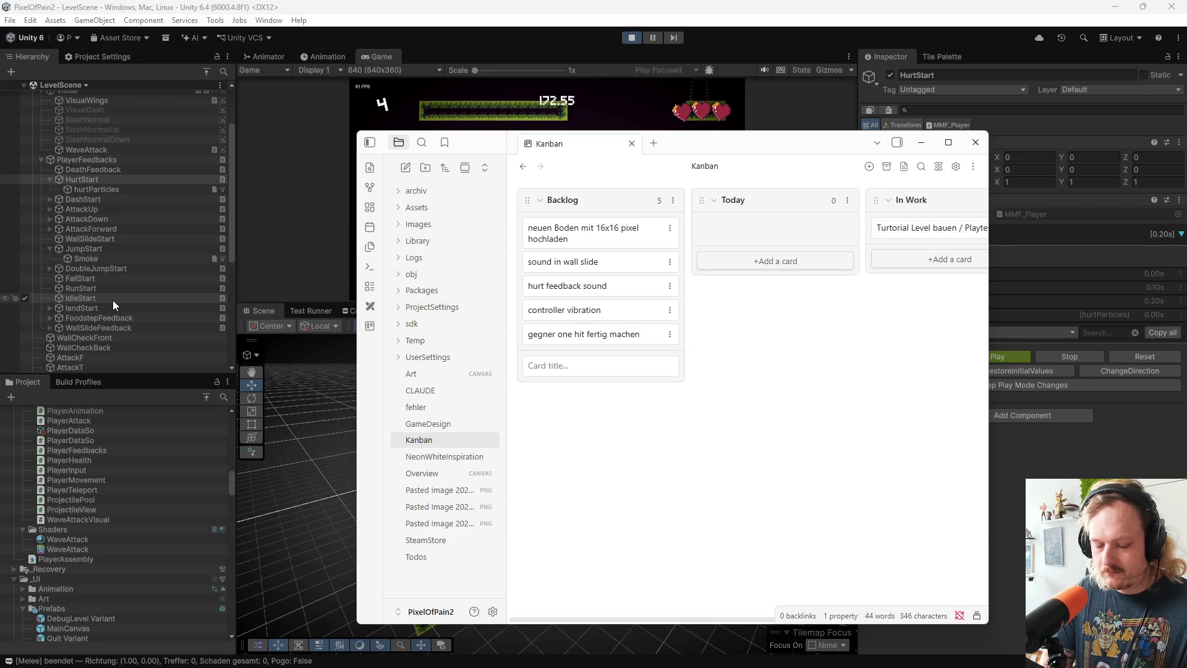
{"action": "type", "text": "lauf gegener "}
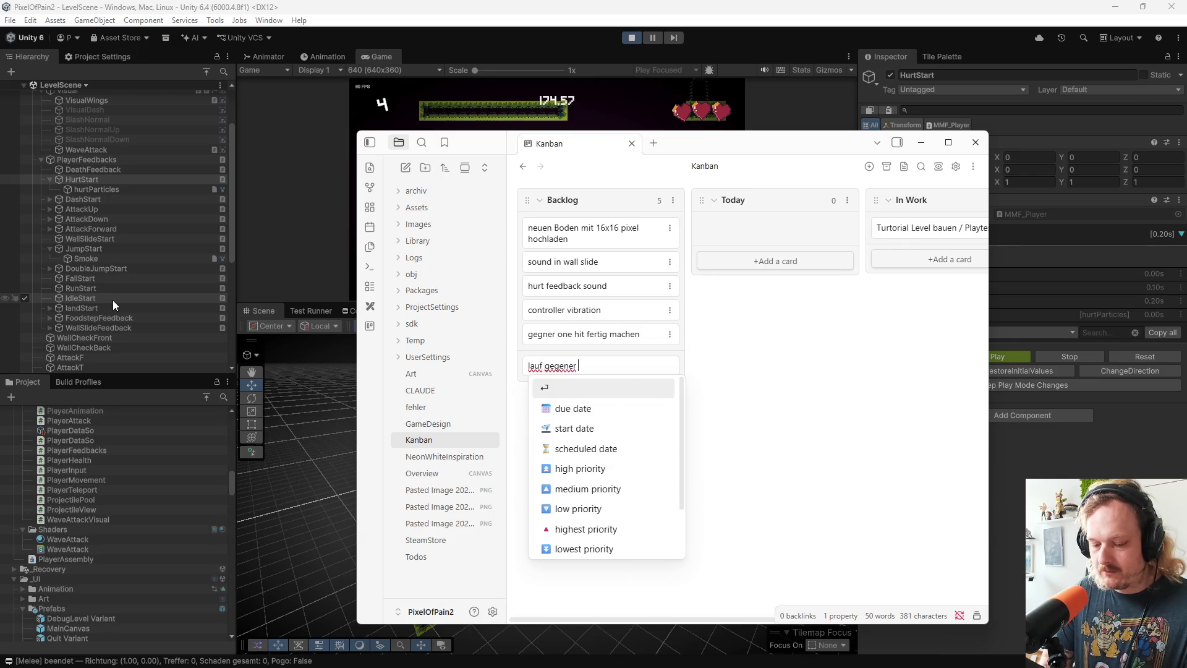
{"action": "type", "text": "fertig machen"}
{"action": "key", "text": "Return"}
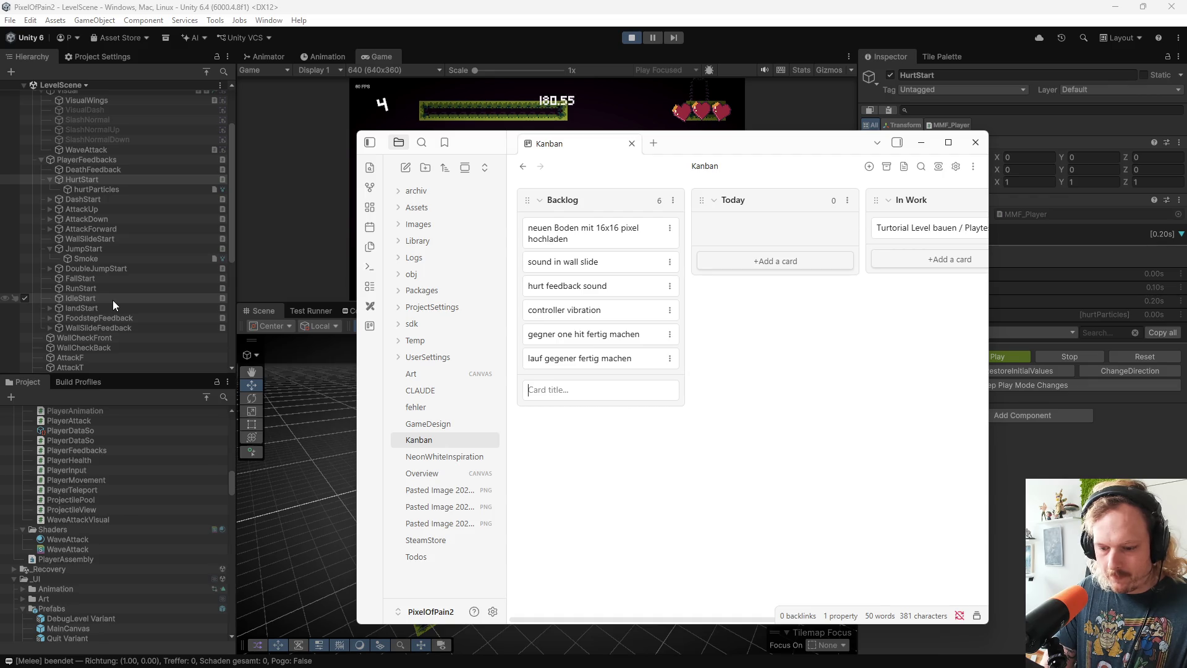
Add Backlog cards 'hazard / destroyable hazard' and 'bomb destoyable hazard'
{"action": "type", "text": "hazar"}
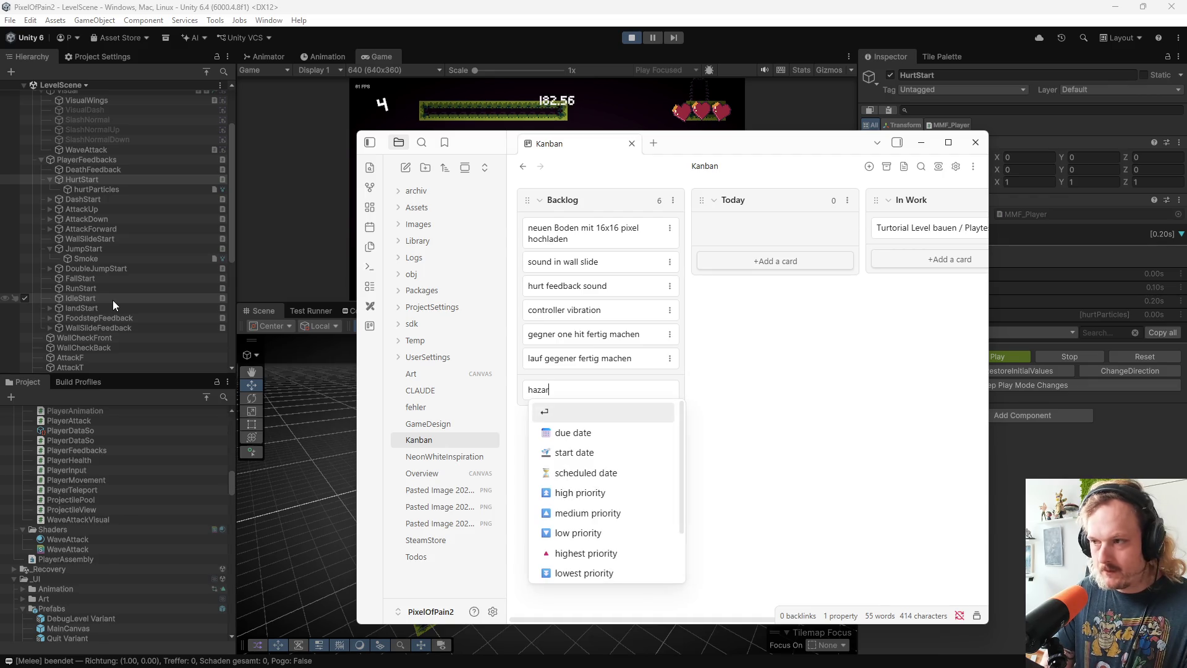
{"action": "type", "text": "d /"}
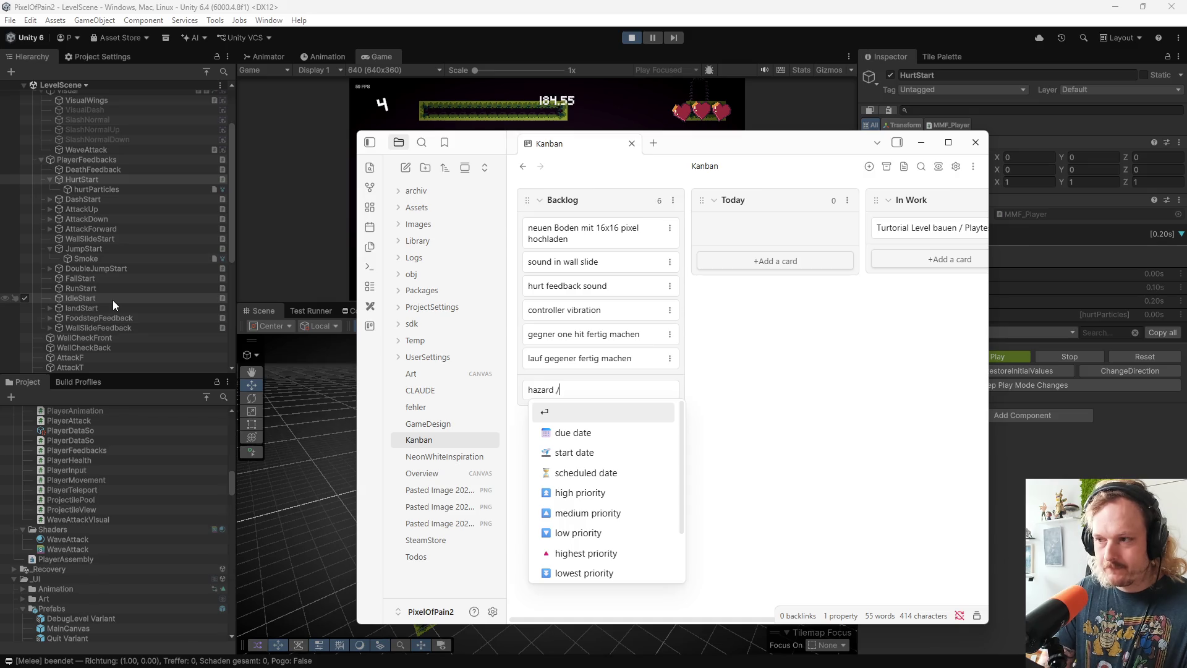
{"action": "type", "text": " dest"}
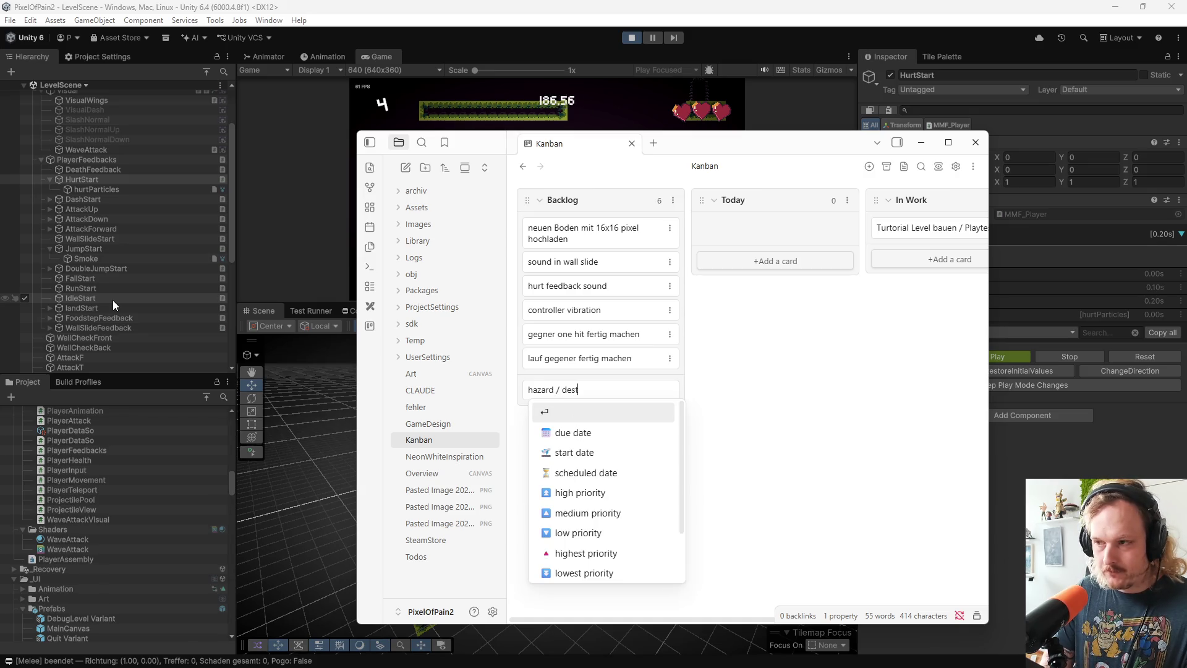
{"action": "type", "text": "royable ha"}
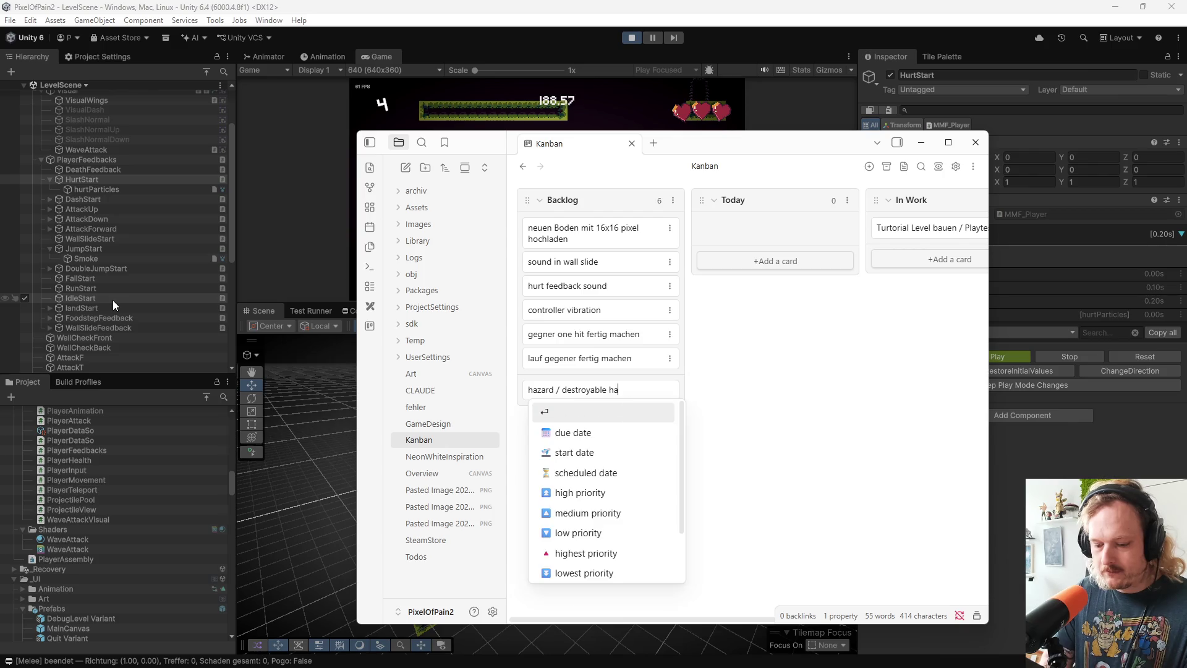
{"action": "type", "text": "zard /"}
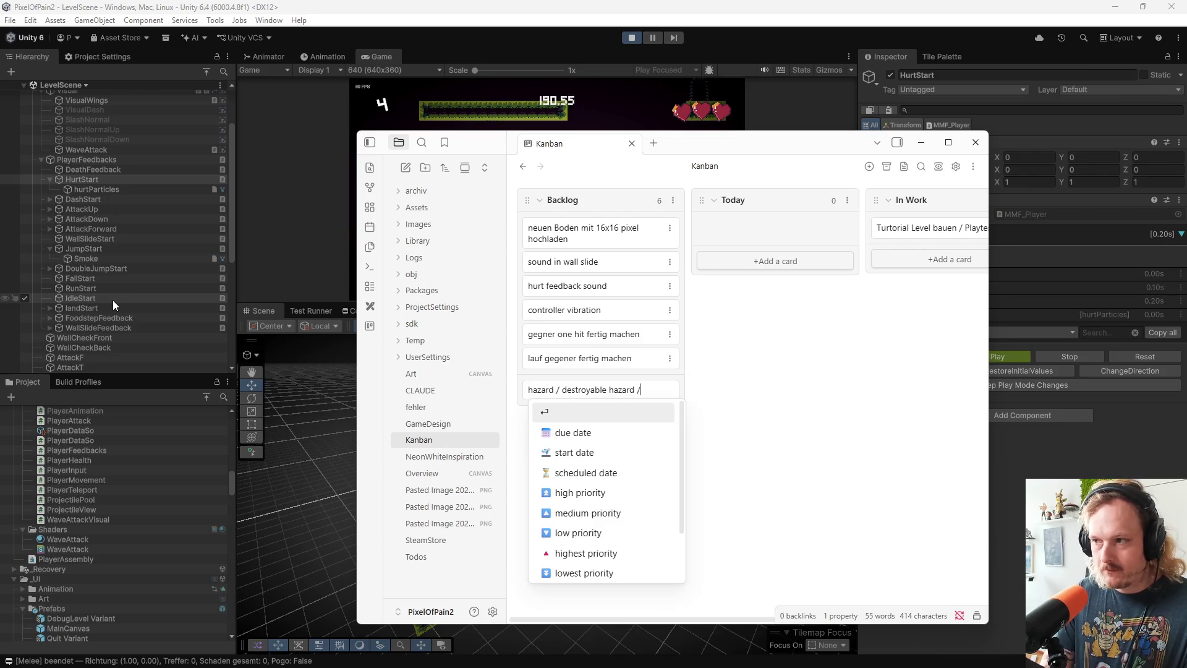
{"action": "key", "text": "Return"}
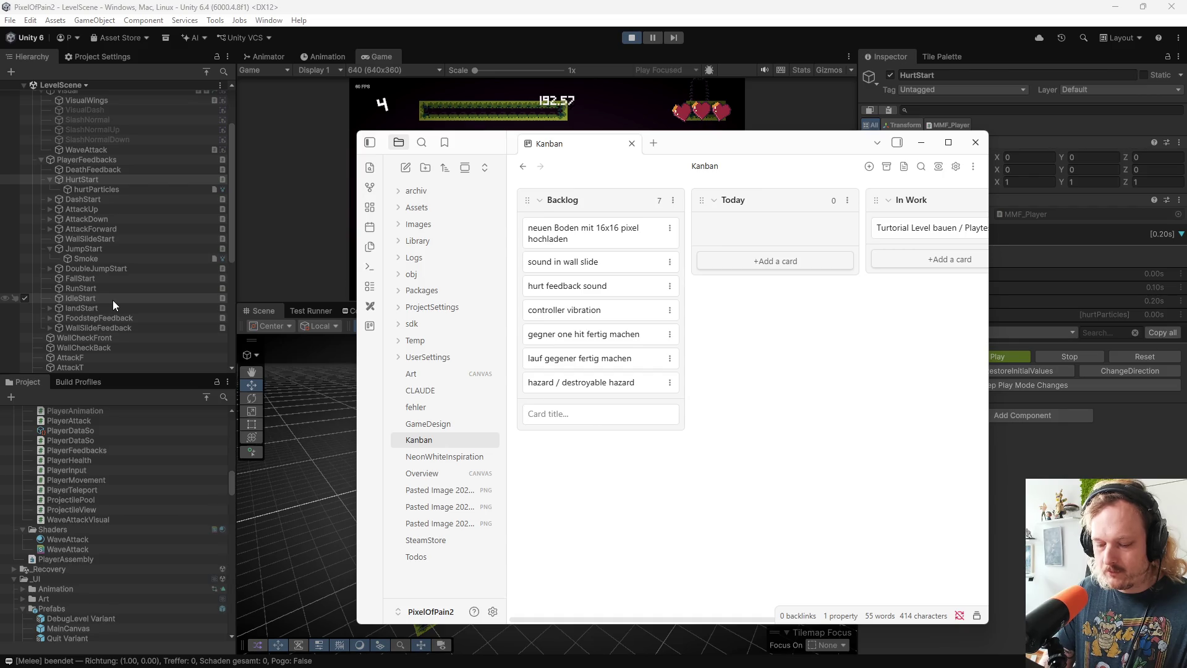
{"action": "type", "text": "bom "}
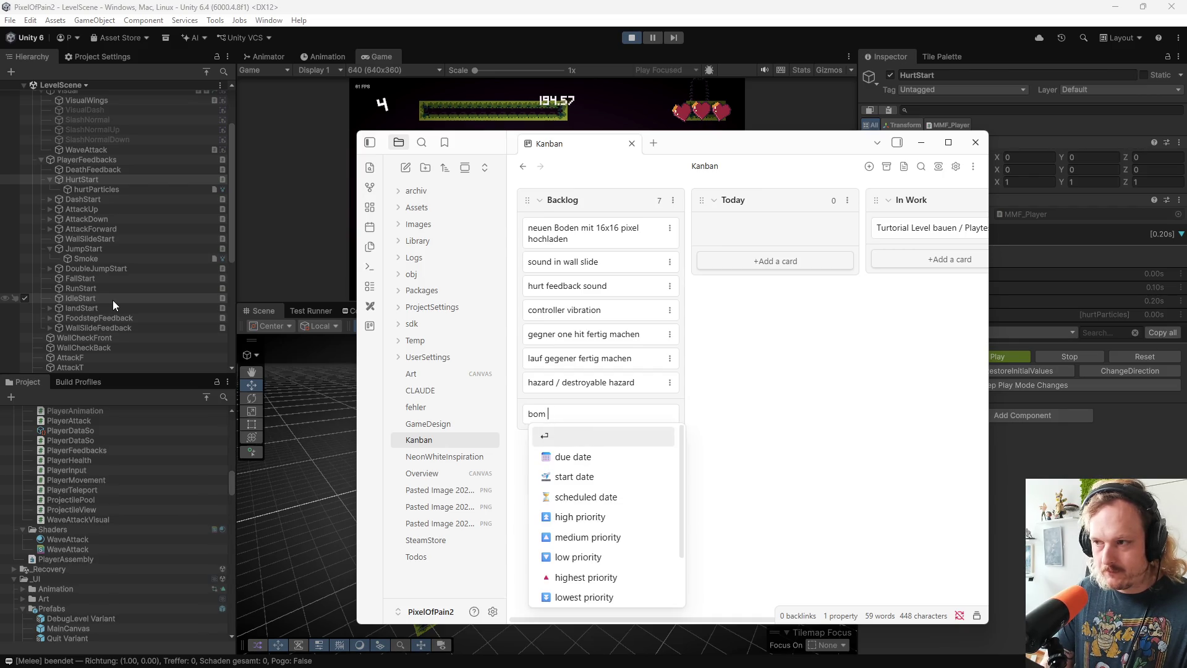
{"action": "type", "text": "b desto"}
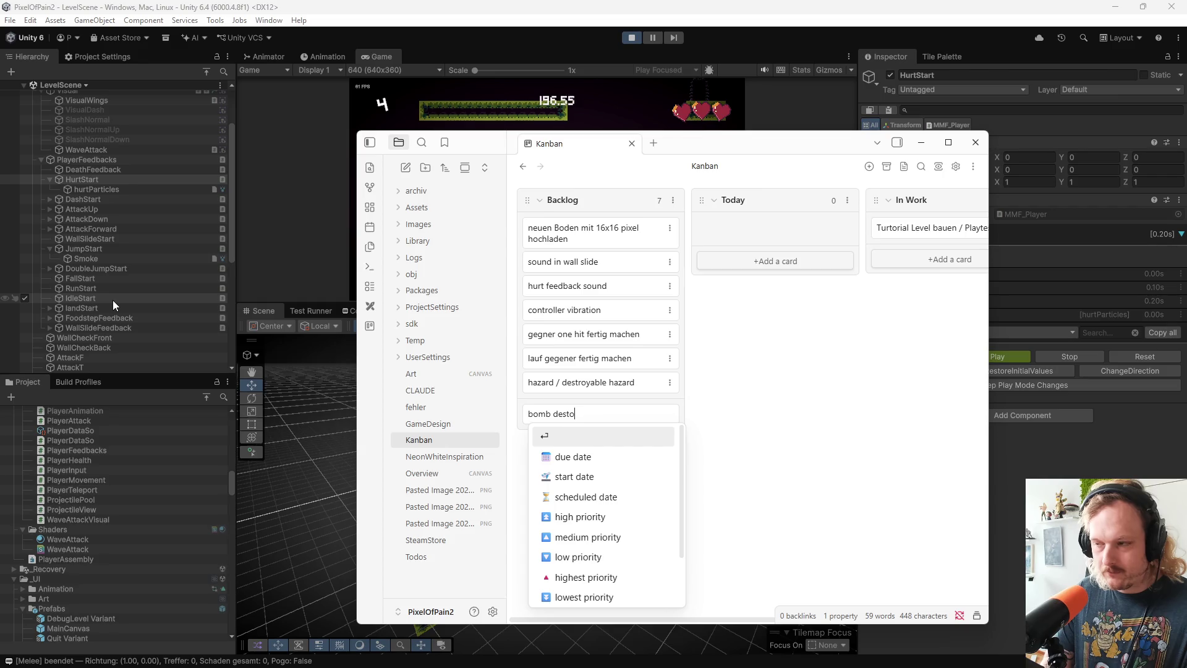
{"action": "type", "text": "yable "}
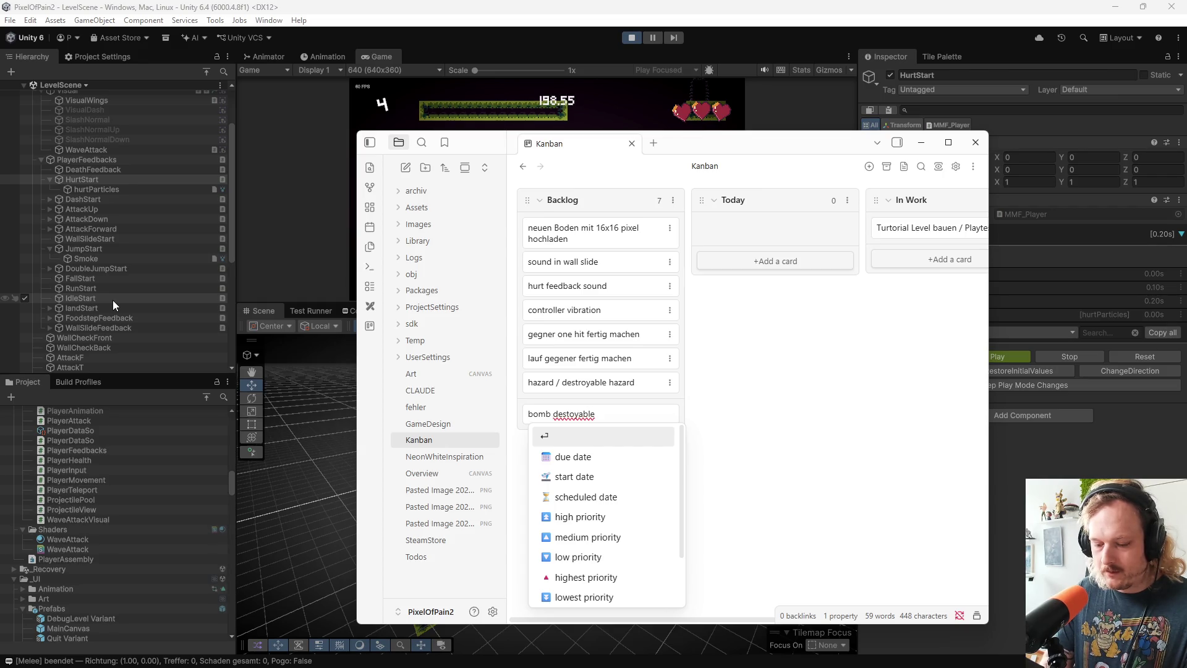
{"action": "type", "text": "hazard"}
{"action": "key", "text": "Return"}
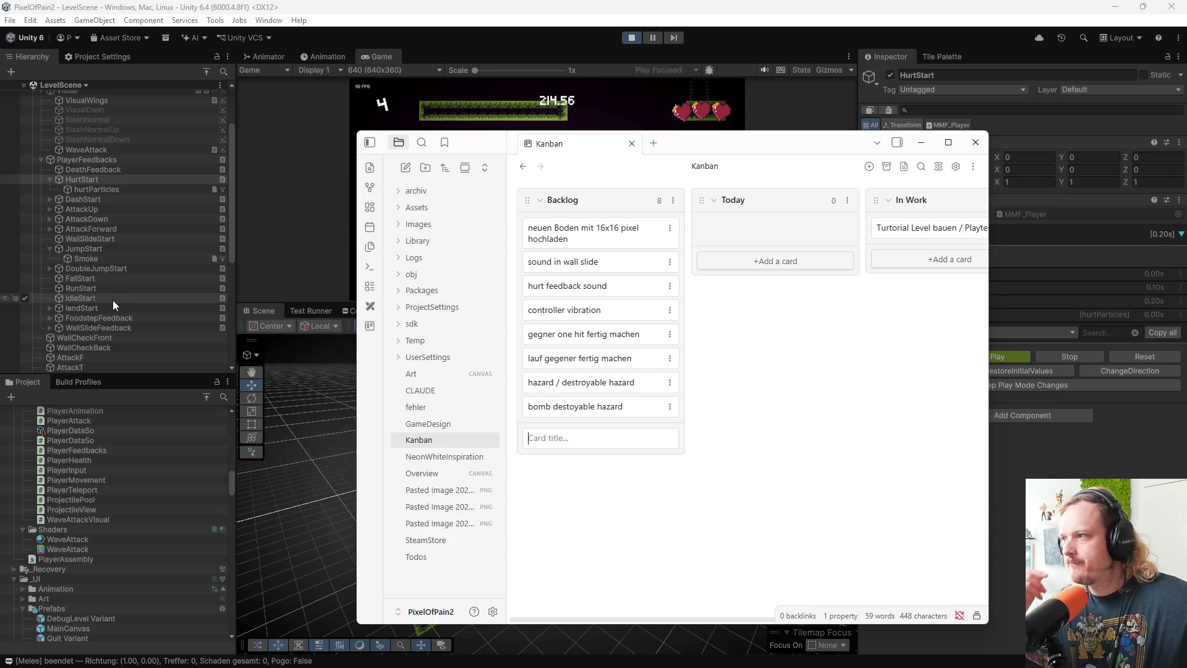
Widen the window to show Done and drag 'Turtorial Level bauen / Playtest' from In Work into it
{"action": "left_click_drag", "start_coordinate": [705, 154], "coordinate": [506, 168]}
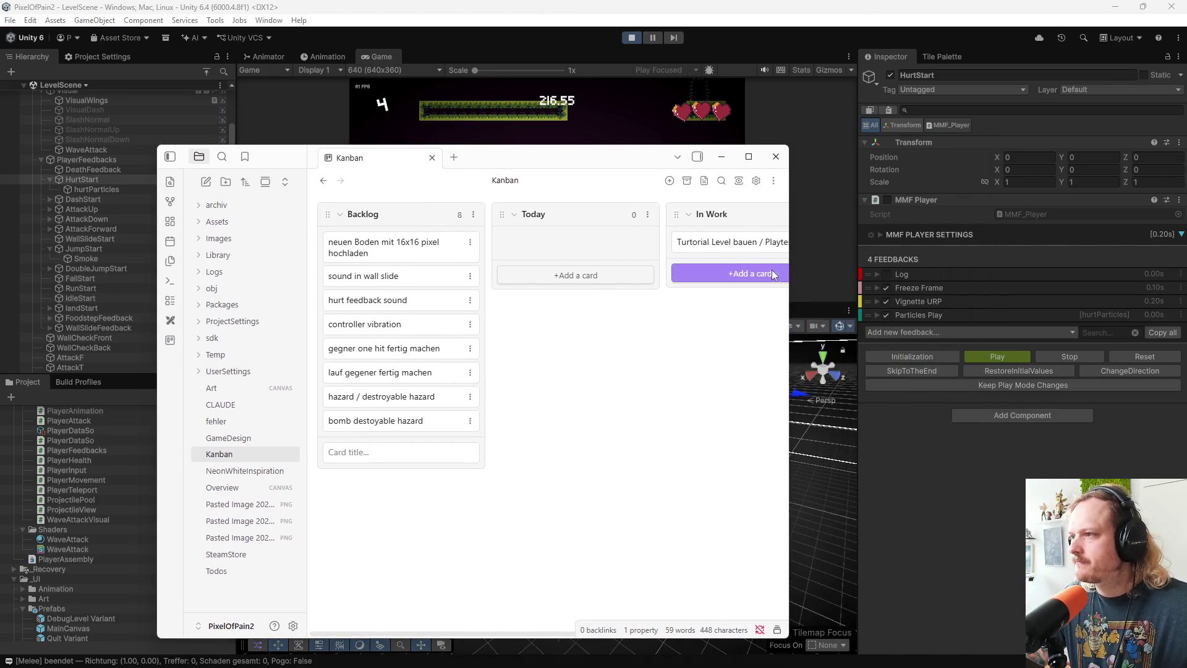
{"action": "left_click_drag", "start_coordinate": [789, 319], "coordinate": [1030, 318]}
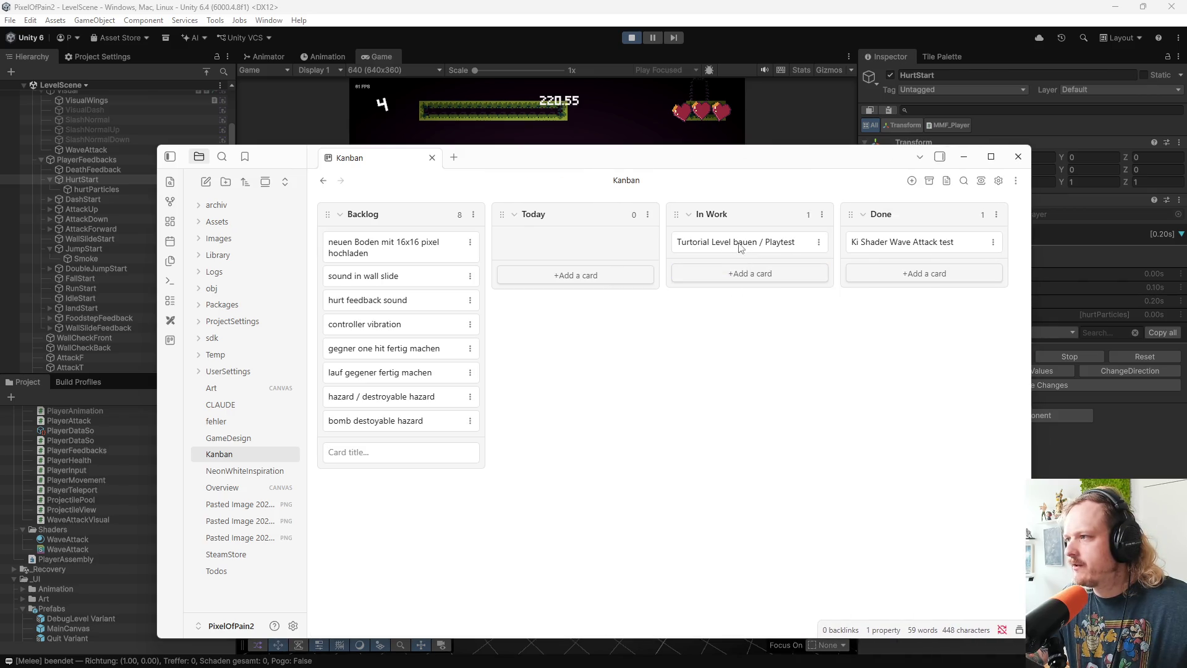
{"action": "left_click_drag", "start_coordinate": [741, 247], "coordinate": [910, 268]}
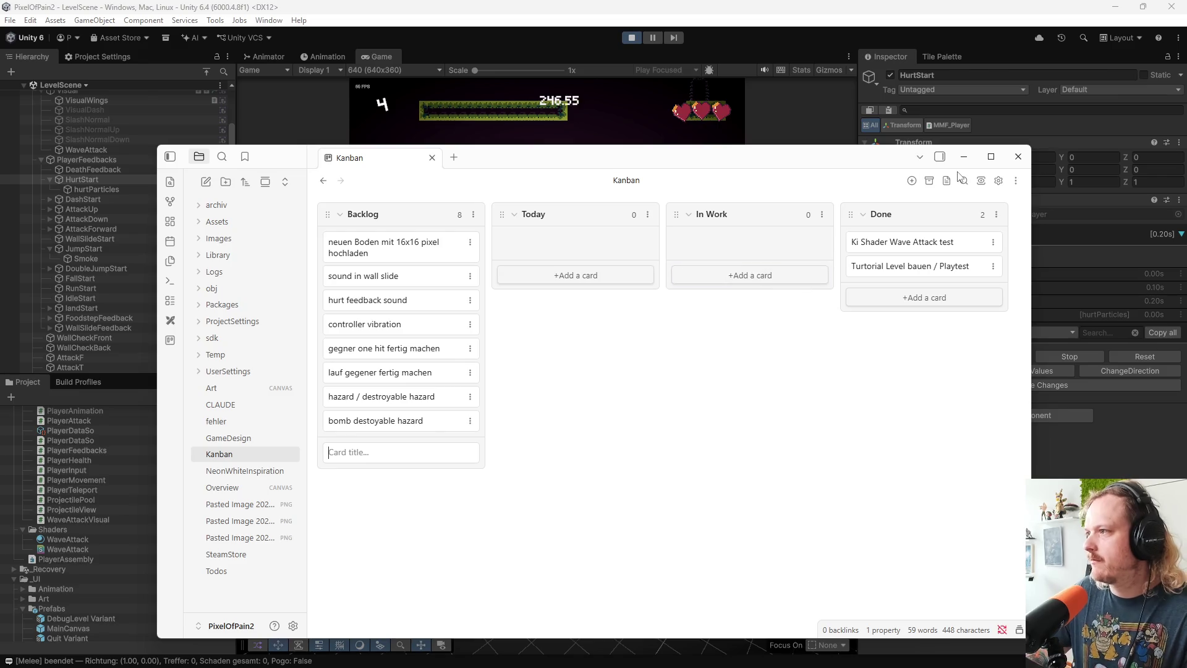
Collapse the file list and bring up this Kanban board's own settings dialog
{"action": "left_click", "coordinate": [170, 158]}
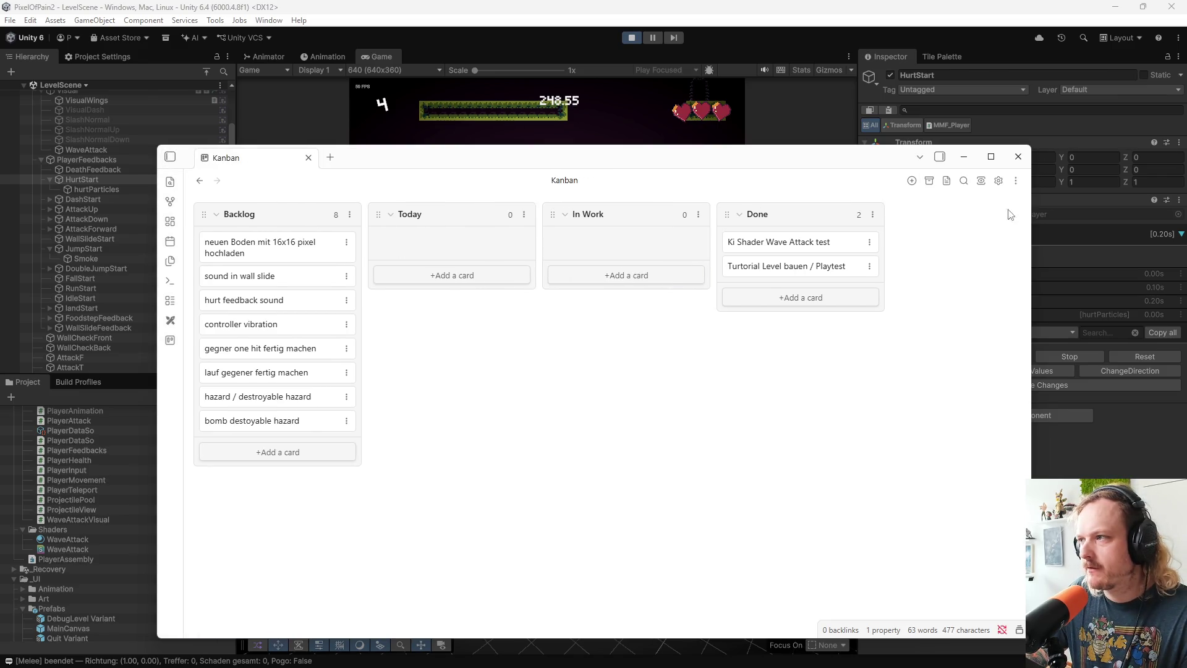
{"action": "left_click", "coordinate": [999, 182]}
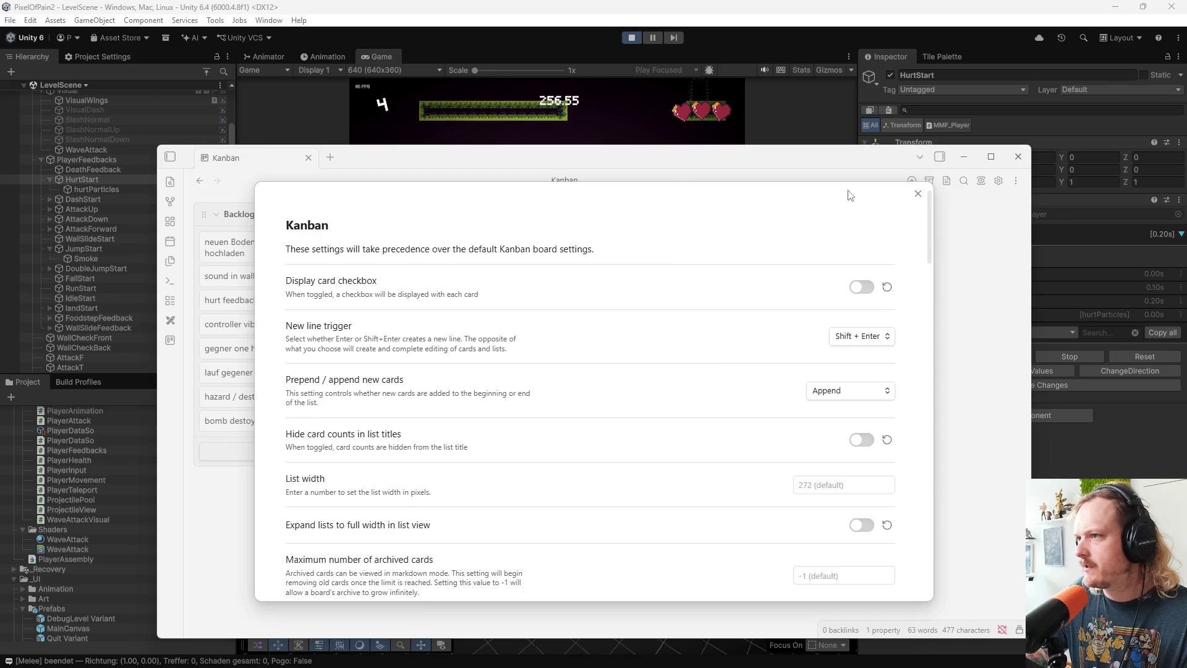
{"action": "mouse_move", "coordinate": [807, 156]}
{"action": "left_mouse_down"}
{"action": "mouse_move", "coordinate": [776, 207]}
{"action": "mouse_move", "coordinate": [848, 138]}
{"action": "left_mouse_up"}
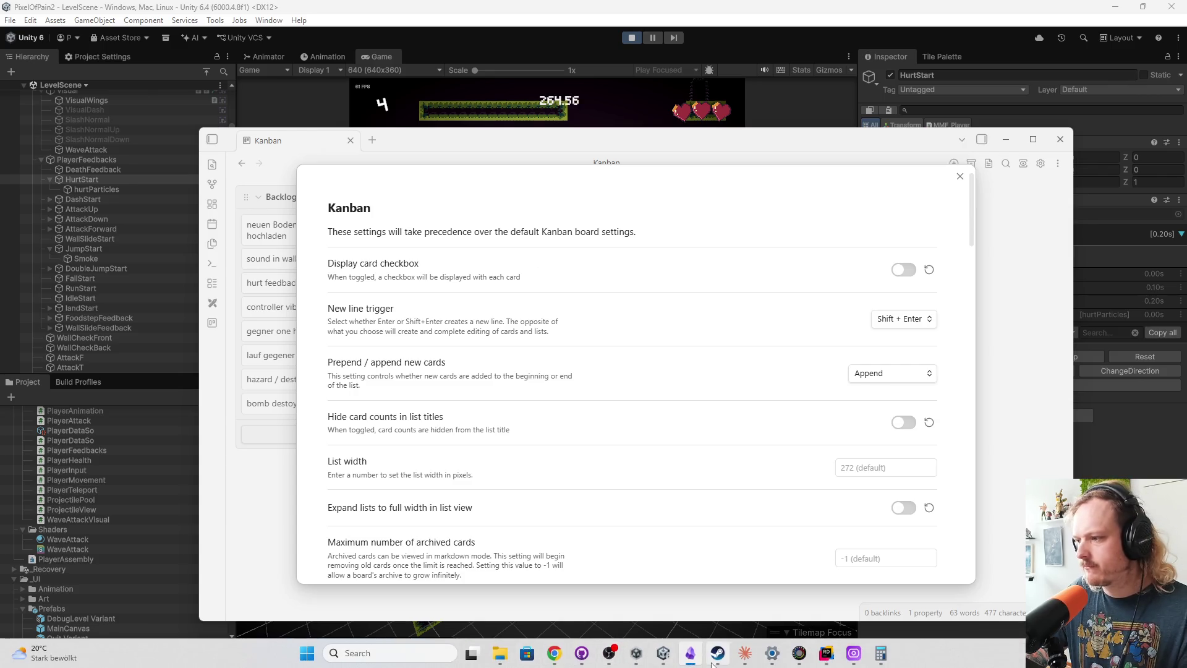
Close Obsidian from the taskbar and relaunch it by searching 'obsidian' in Windows Search
{"action": "right_click", "coordinate": [690, 653]}
{"action": "left_click", "coordinate": [653, 619]}
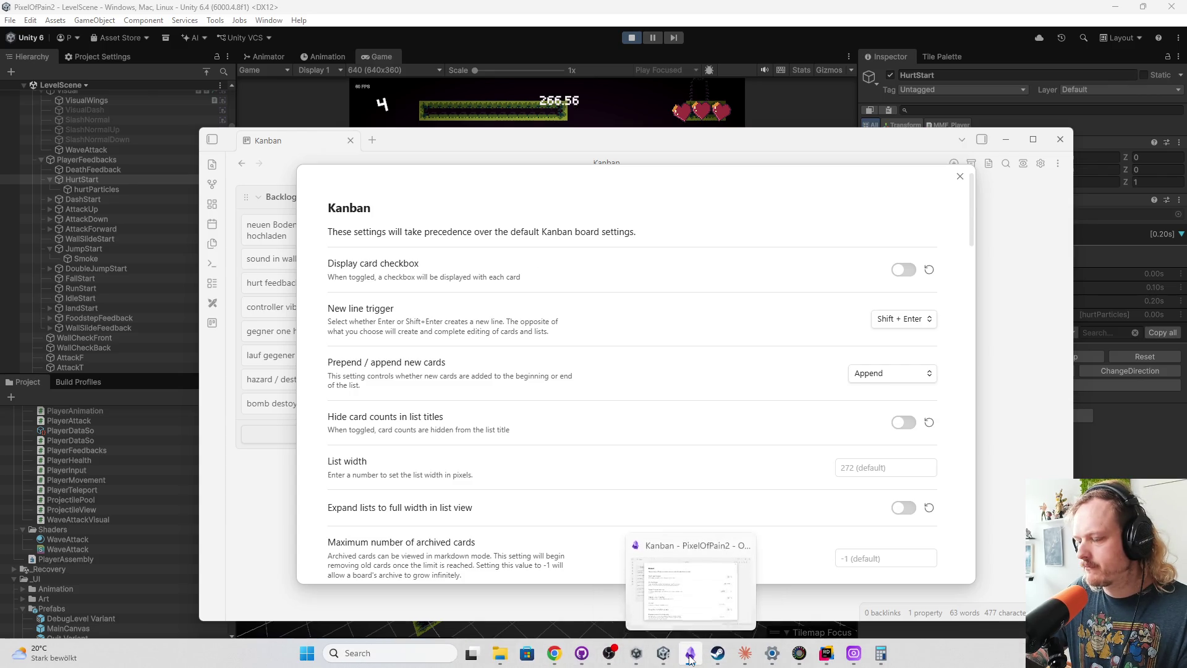
{"action": "key", "text": "super"}
{"action": "type", "text": "obsidian"}
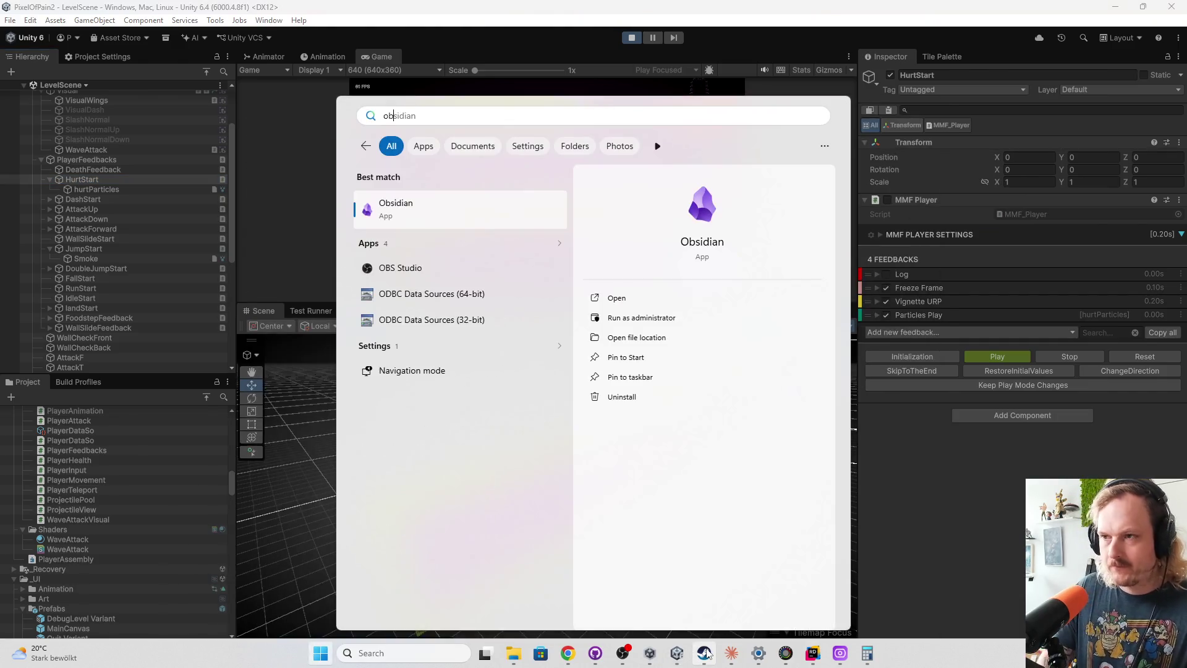
{"action": "key", "text": "Return"}
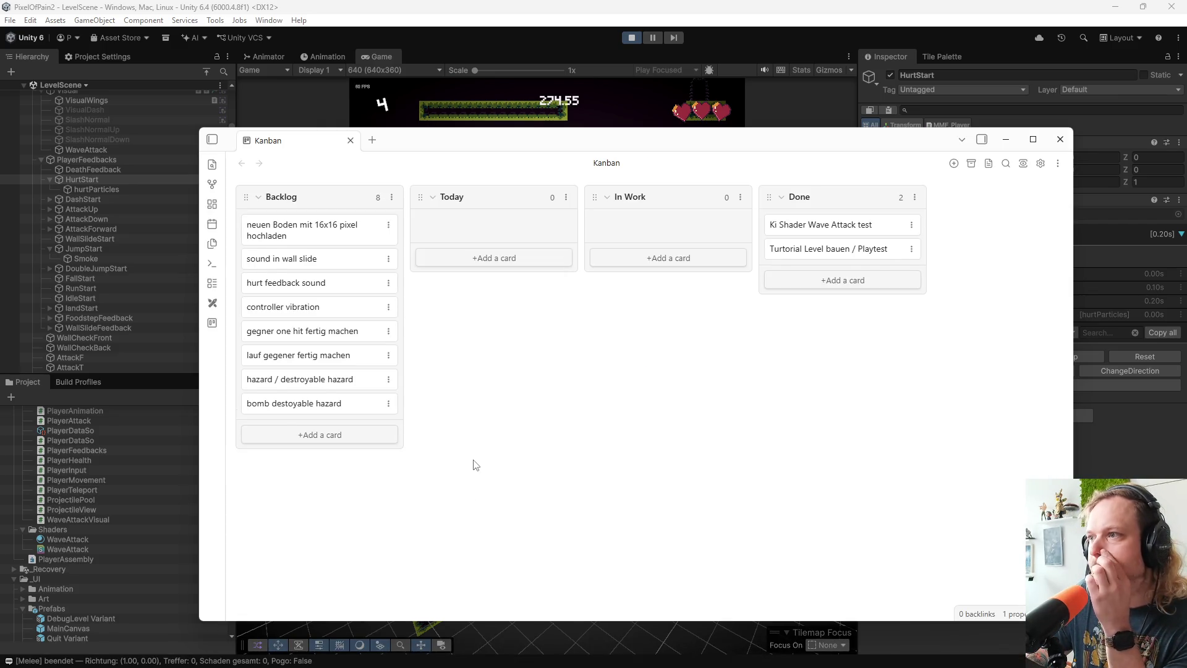
Create two new lists named 'Ideen' and 'Nicht jetzt' on the board
{"action": "left_click", "coordinate": [952, 169]}
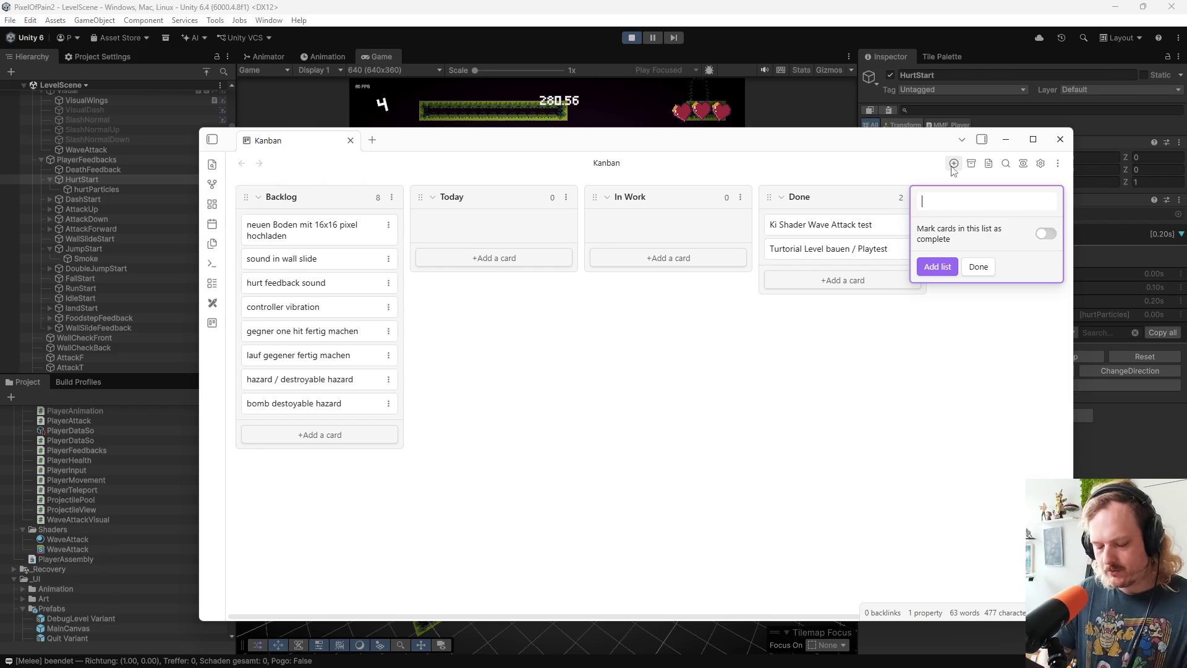
{"action": "type", "text": "Ideen"}
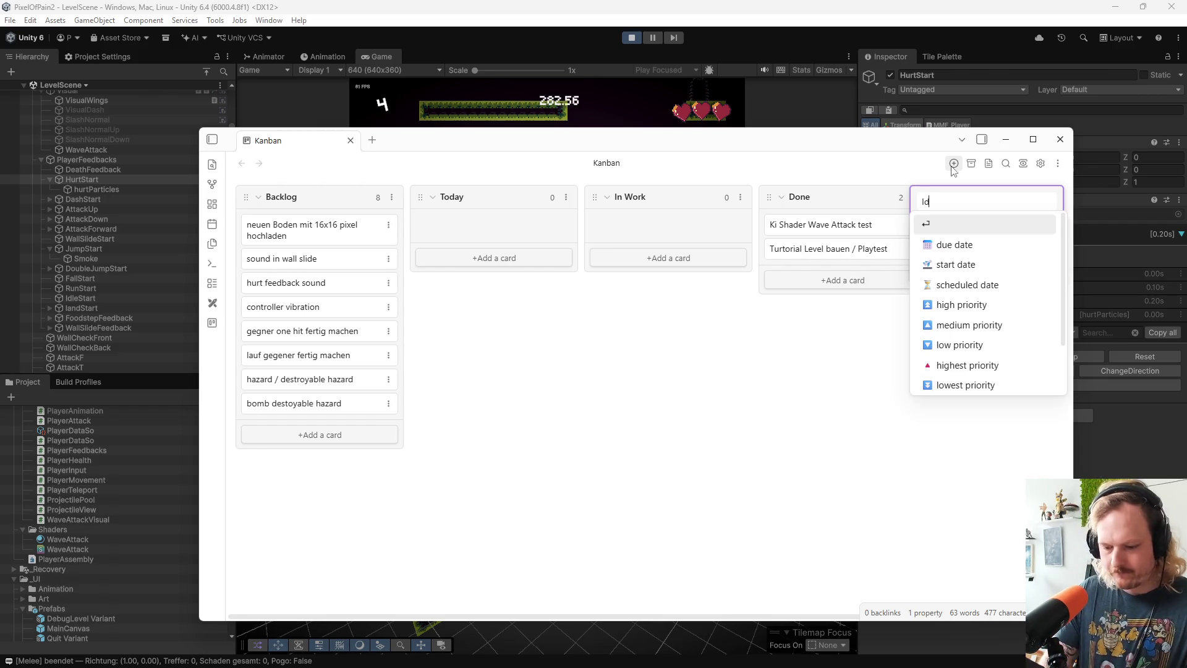
{"action": "key", "text": "Return"}
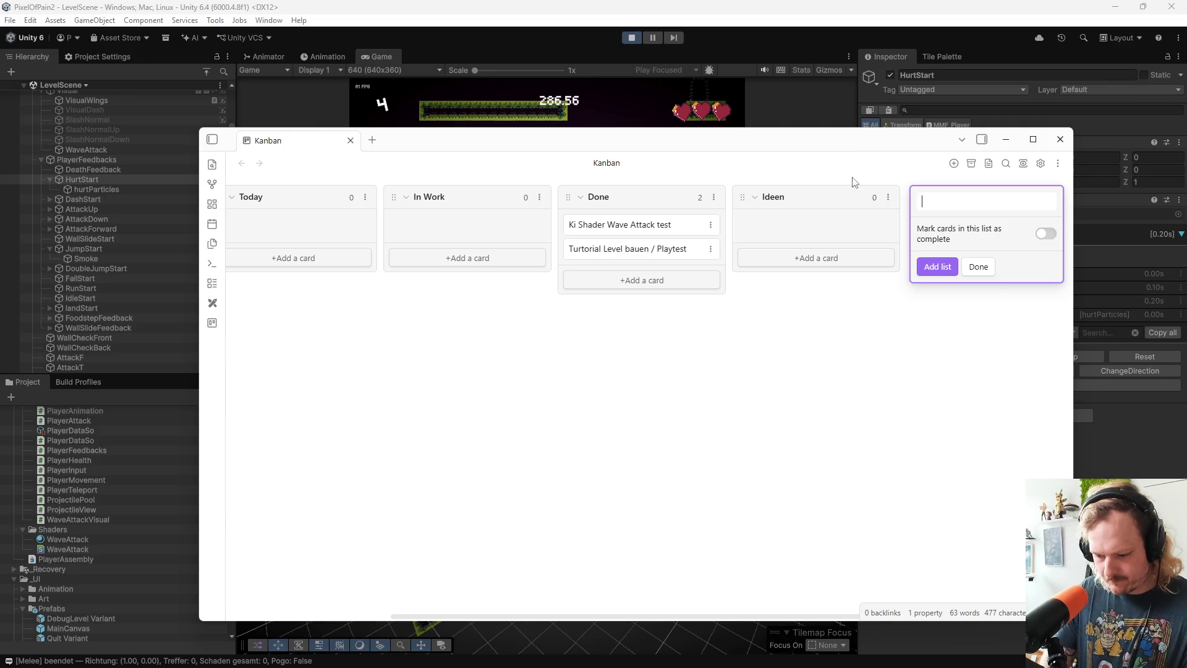
{"action": "type", "text": "Nicht jetzt"}
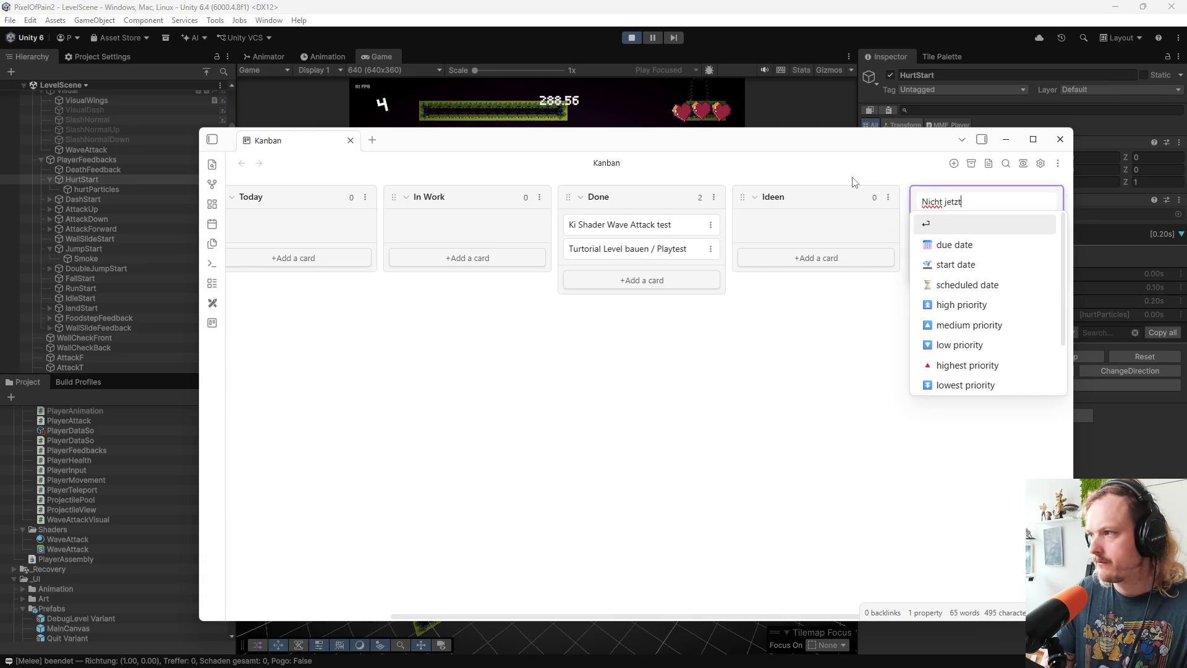
{"action": "key", "text": "Escape"}
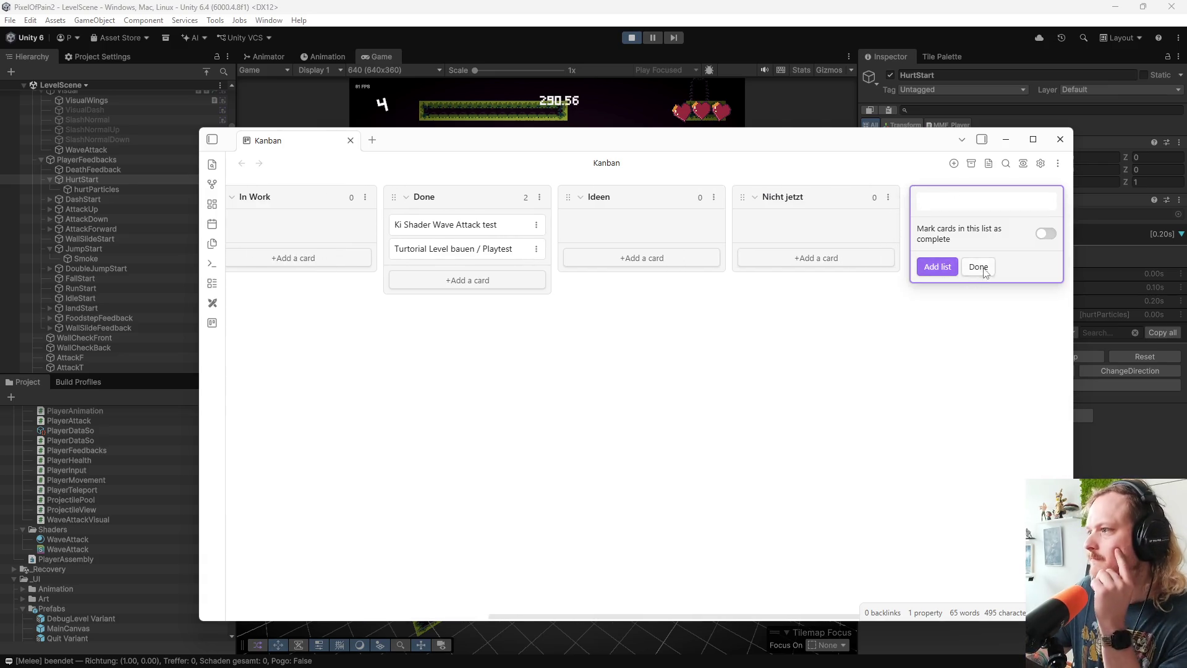
{"action": "left_click", "coordinate": [940, 269]}
Drag the Ideen and Nicht jetzt lists to the left of Backlog
{"action": "left_click_drag", "start_coordinate": [897, 197], "coordinate": [265, 196]}
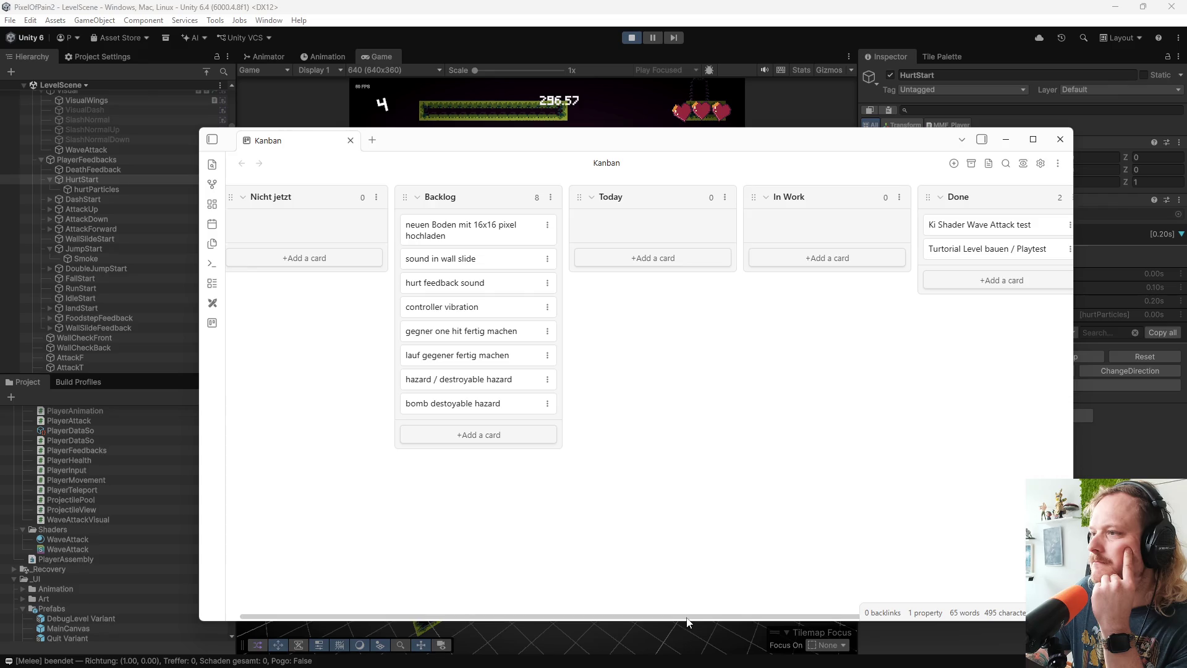
{"action": "left_click_drag", "start_coordinate": [689, 620], "coordinate": [822, 621]}
{"action": "left_click_drag", "start_coordinate": [895, 197], "coordinate": [278, 197]}
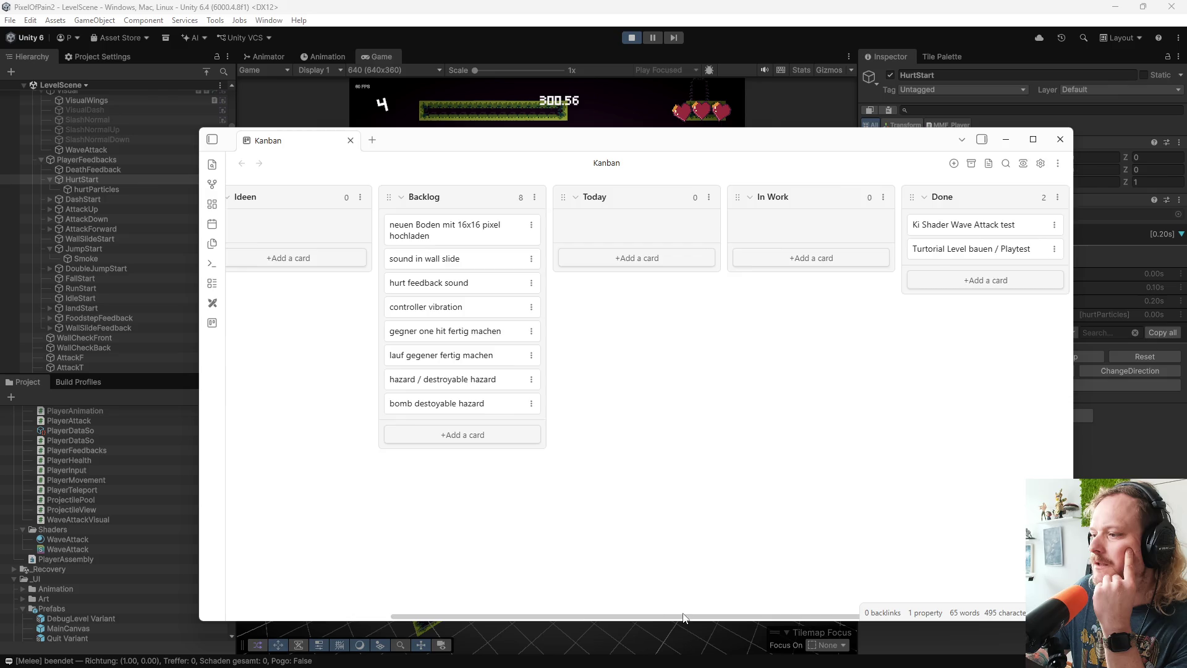
{"action": "left_click_drag", "start_coordinate": [692, 616], "coordinate": [543, 601]}
{"action": "scroll", "coordinate": [542, 602], "scroll_direction": "right", "scroll_amount": 3}
{"action": "scroll", "coordinate": [495, 594], "scroll_direction": "left", "scroll_amount": 3}
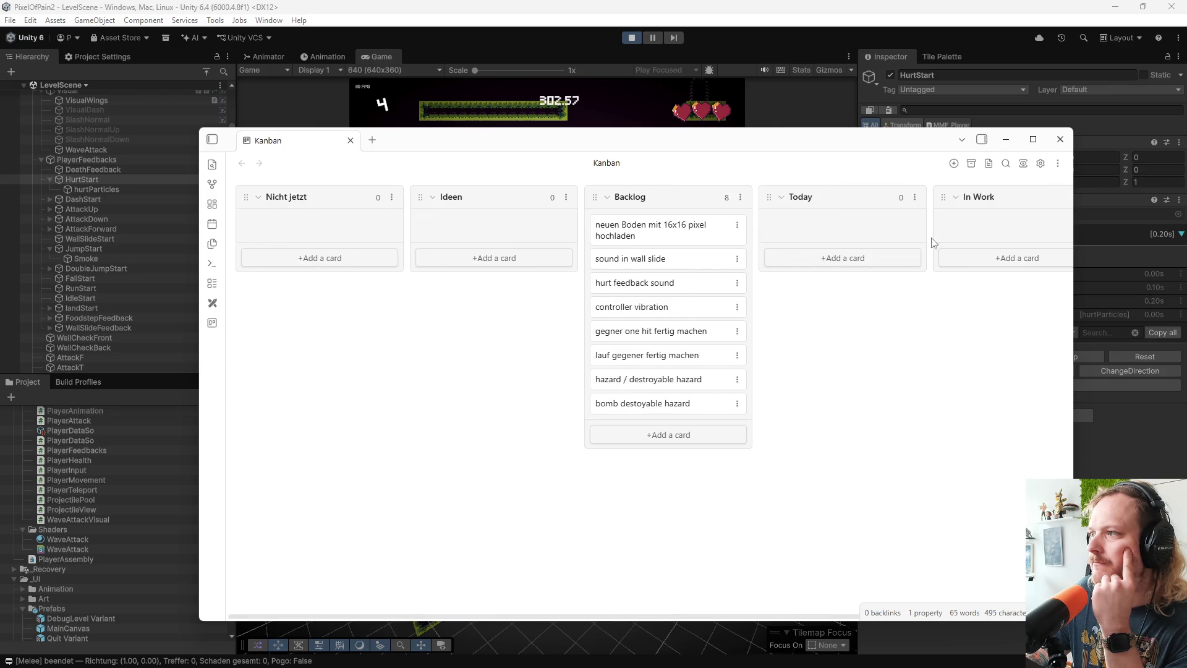
Delete the Today list, place Nicht jetzt after Ideen, and move 'controller vibration' into it
{"action": "left_click", "coordinate": [914, 197]}
{"action": "left_click", "coordinate": [957, 303]}
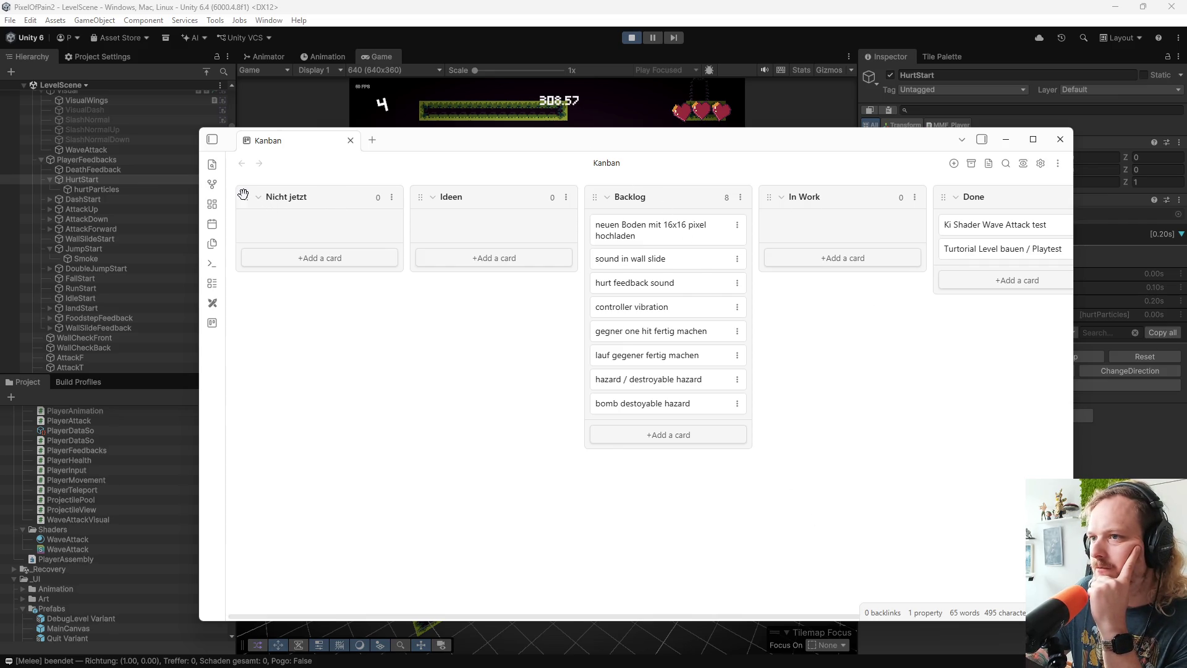
{"action": "left_click_drag", "start_coordinate": [246, 197], "coordinate": [461, 199]}
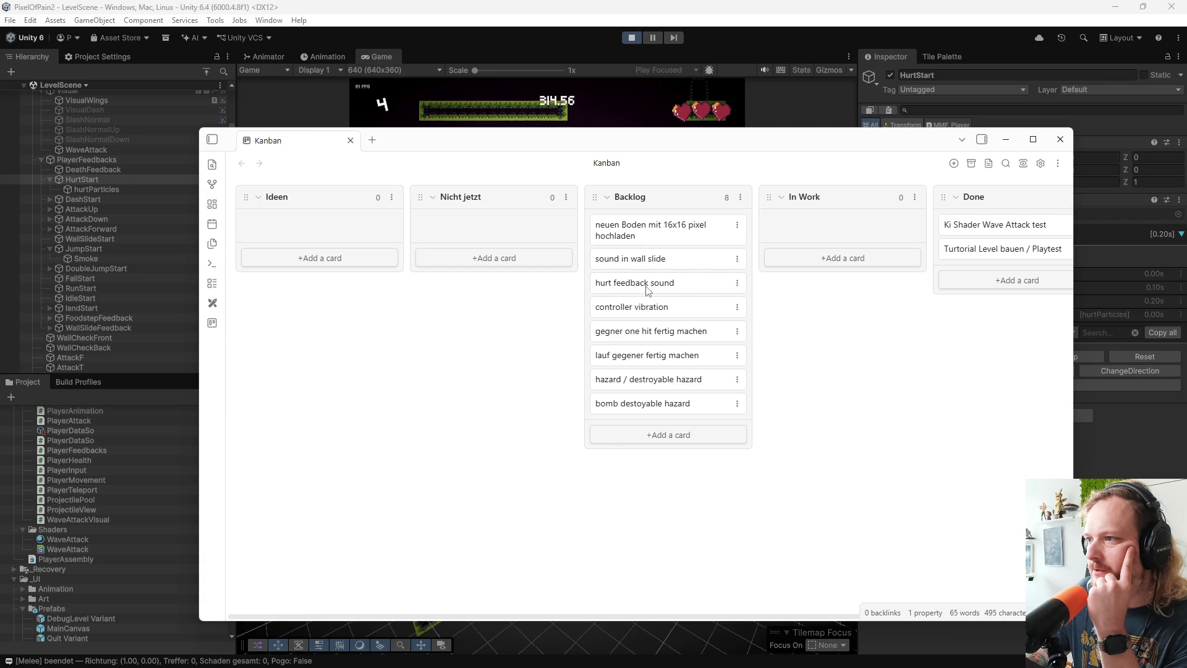
{"action": "mouse_move", "coordinate": [627, 307]}
{"action": "left_mouse_down"}
{"action": "mouse_move", "coordinate": [488, 232]}
{"action": "mouse_move", "coordinate": [472, 241]}
{"action": "left_mouse_up"}
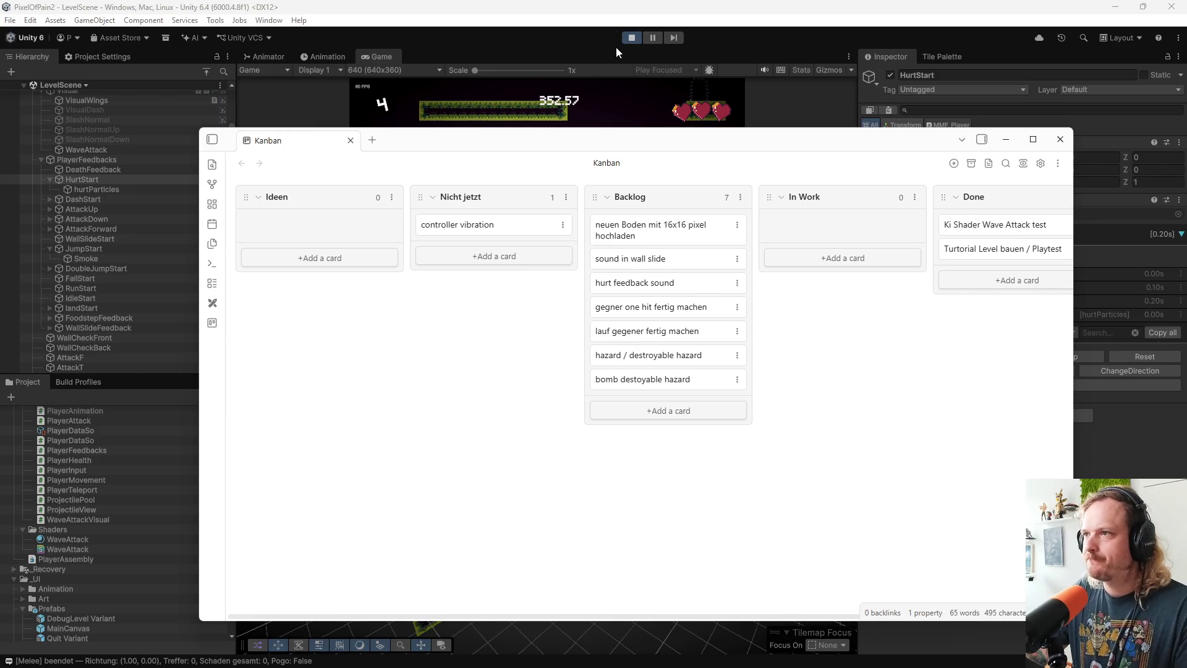
Exit play mode in Unity so the StartScene editor layout returns
{"action": "left_click", "coordinate": [631, 37]}
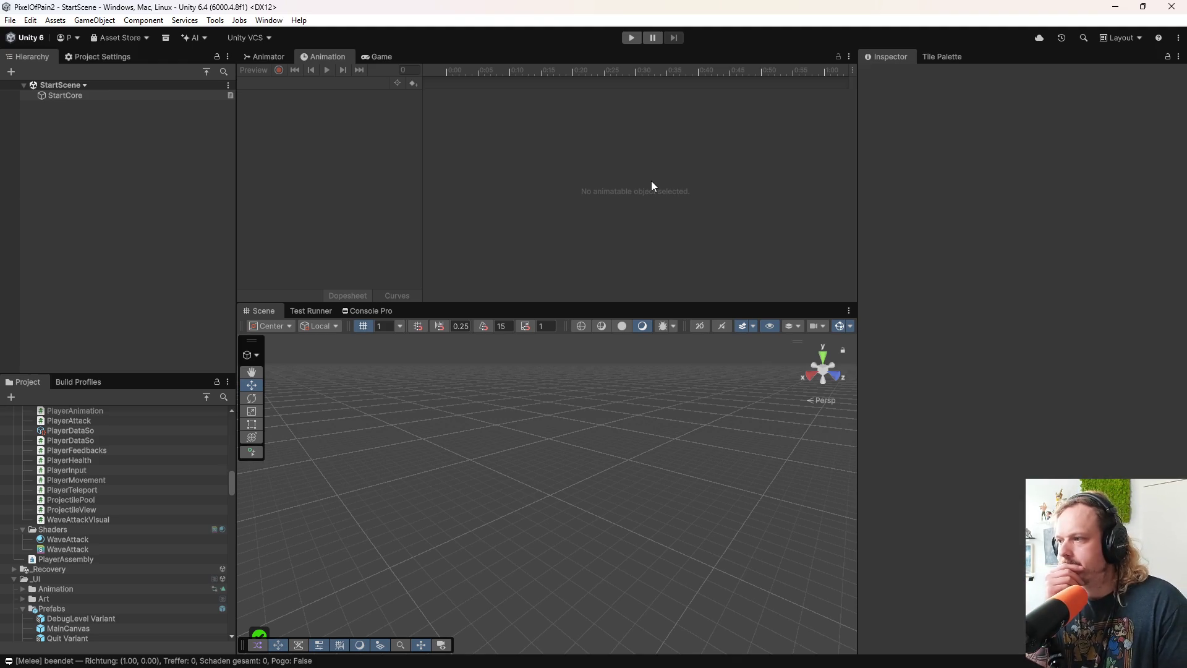
Check the 7 changed files, including Kanban.md, in GitHub Desktop, then return to Obsidian
{"action": "mouse_move", "coordinate": [612, 665]}
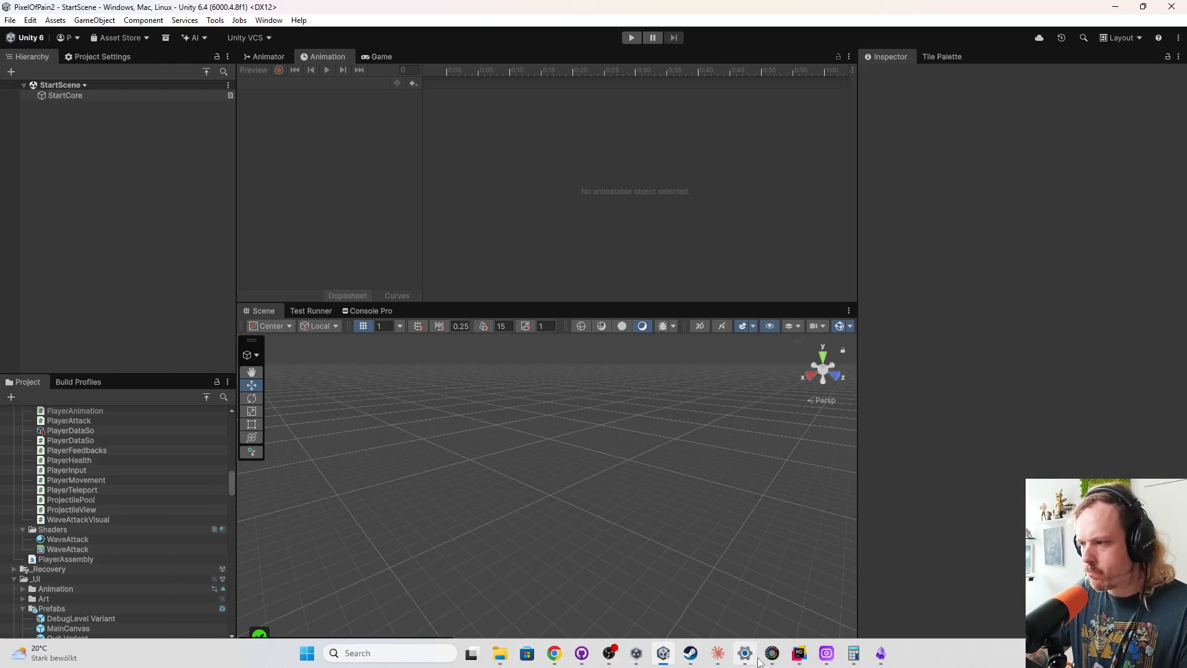
{"action": "left_click", "coordinate": [582, 653]}
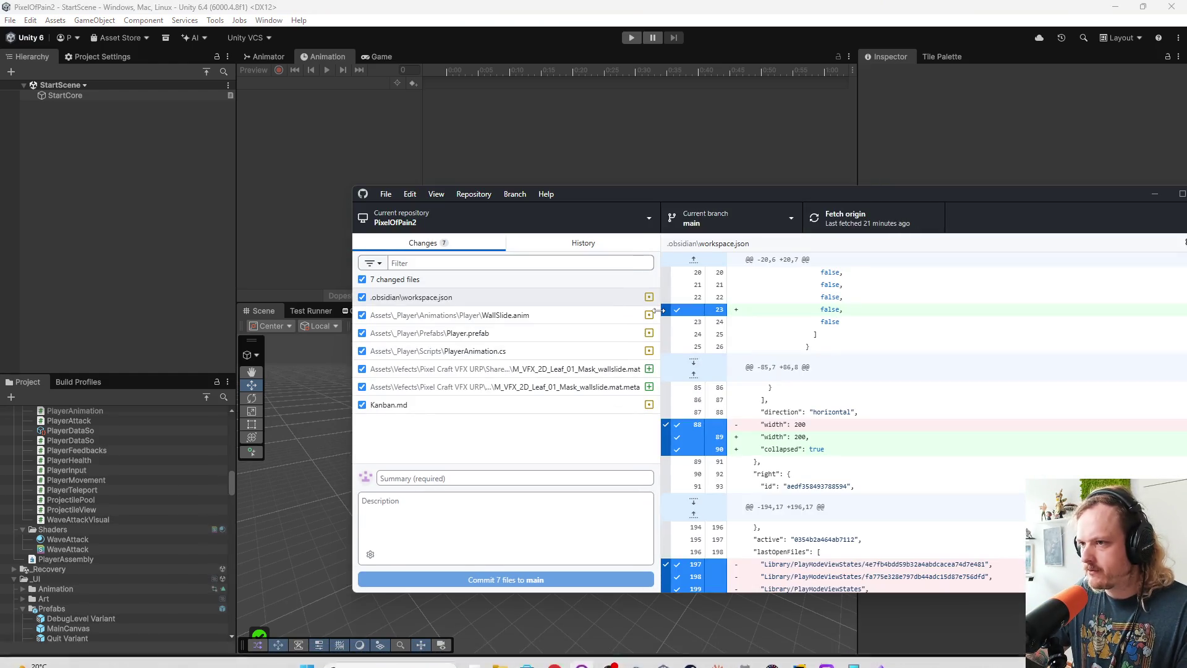
{"action": "left_click", "coordinate": [880, 655]}
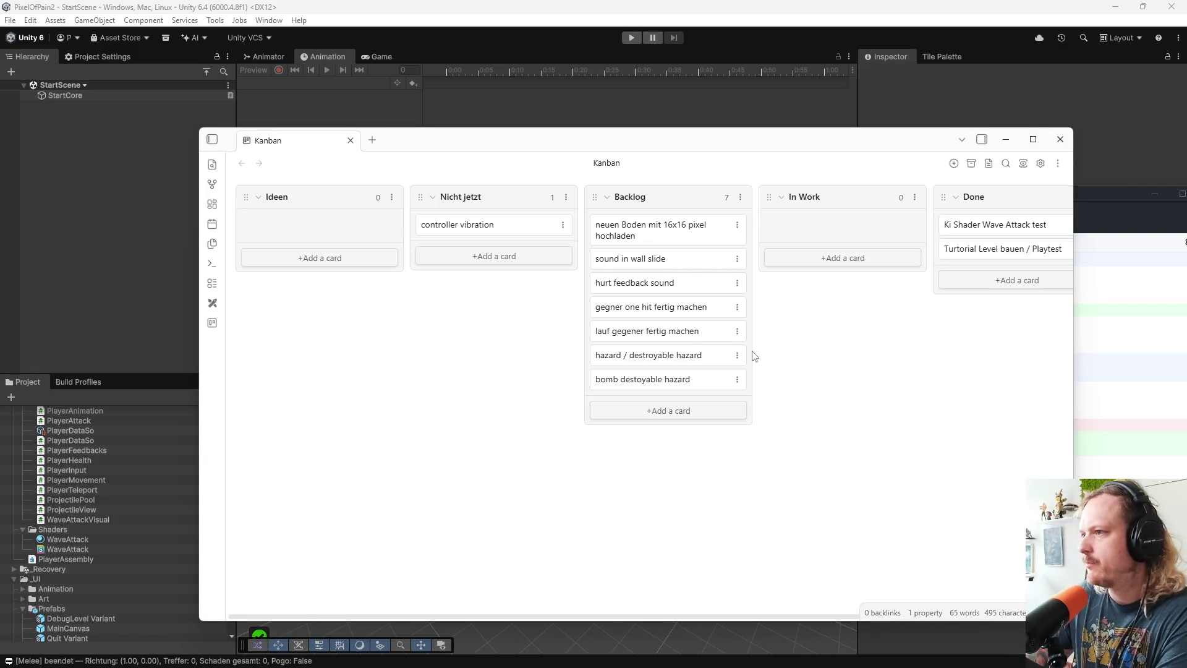
Reorder Backlog so 'sound in wall slide' and 'hurt feedback sound' sit at the bottom
{"action": "mouse_move", "coordinate": [639, 238]}
{"action": "left_mouse_down"}
{"action": "mouse_move", "coordinate": [667, 230]}
{"action": "mouse_move", "coordinate": [640, 245]}
{"action": "left_mouse_up"}
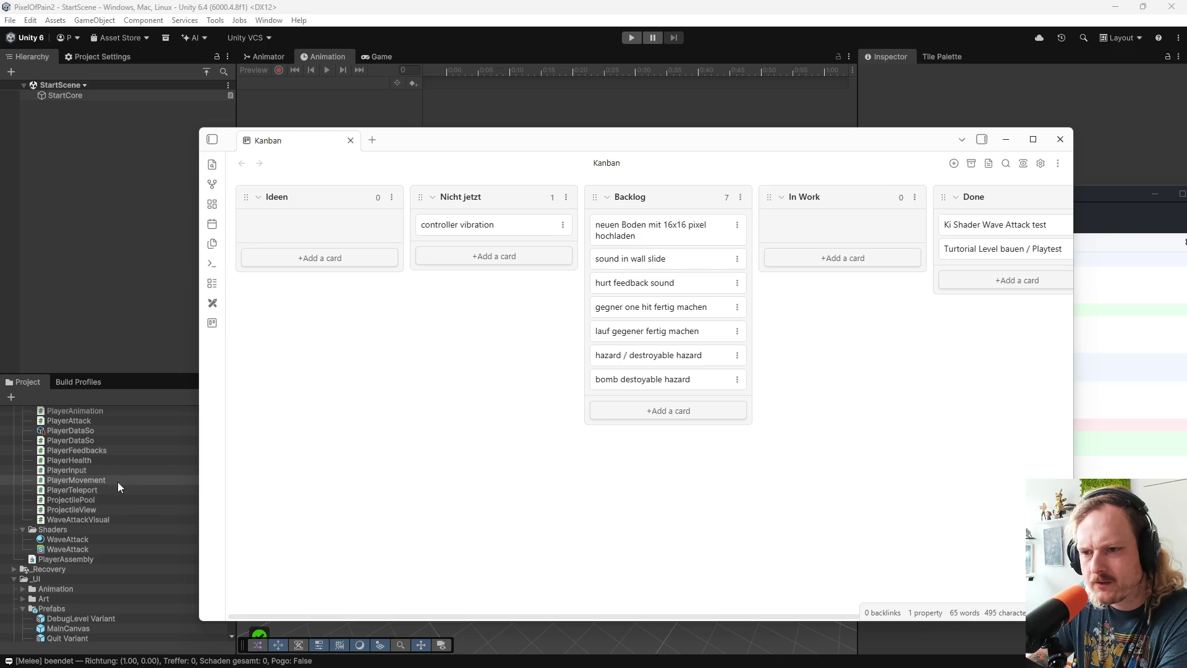
{"action": "scroll", "coordinate": [118, 481], "scroll_direction": "down", "scroll_amount": 10}
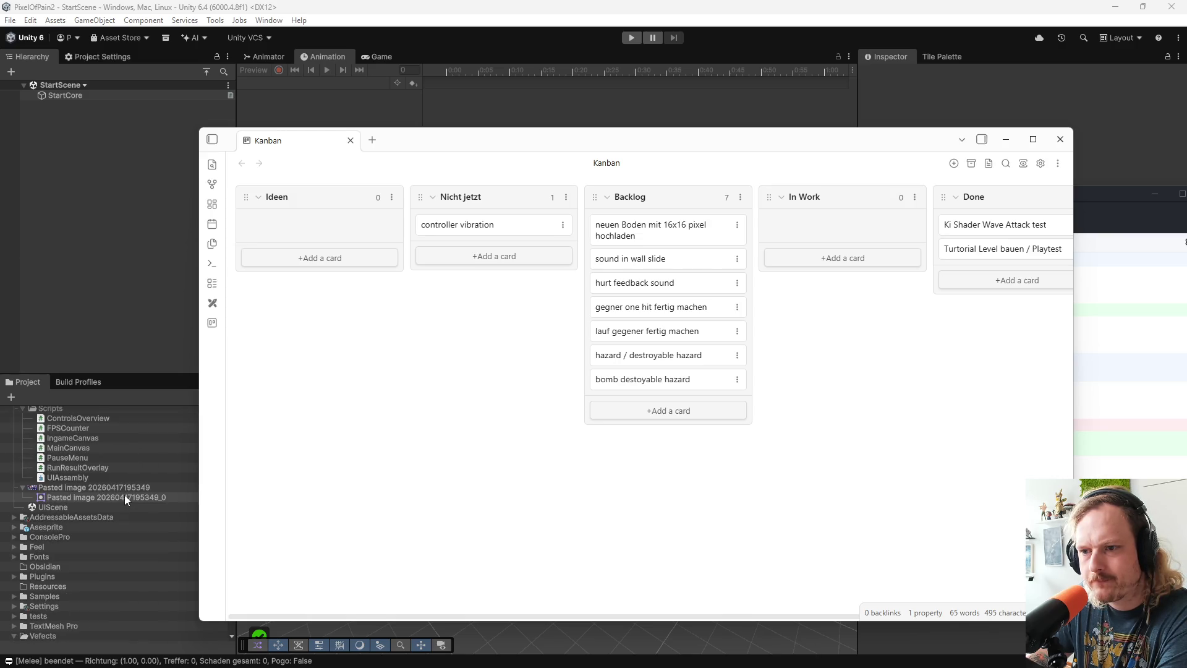
{"action": "scroll", "coordinate": [124, 495], "scroll_direction": "up", "scroll_amount": 2}
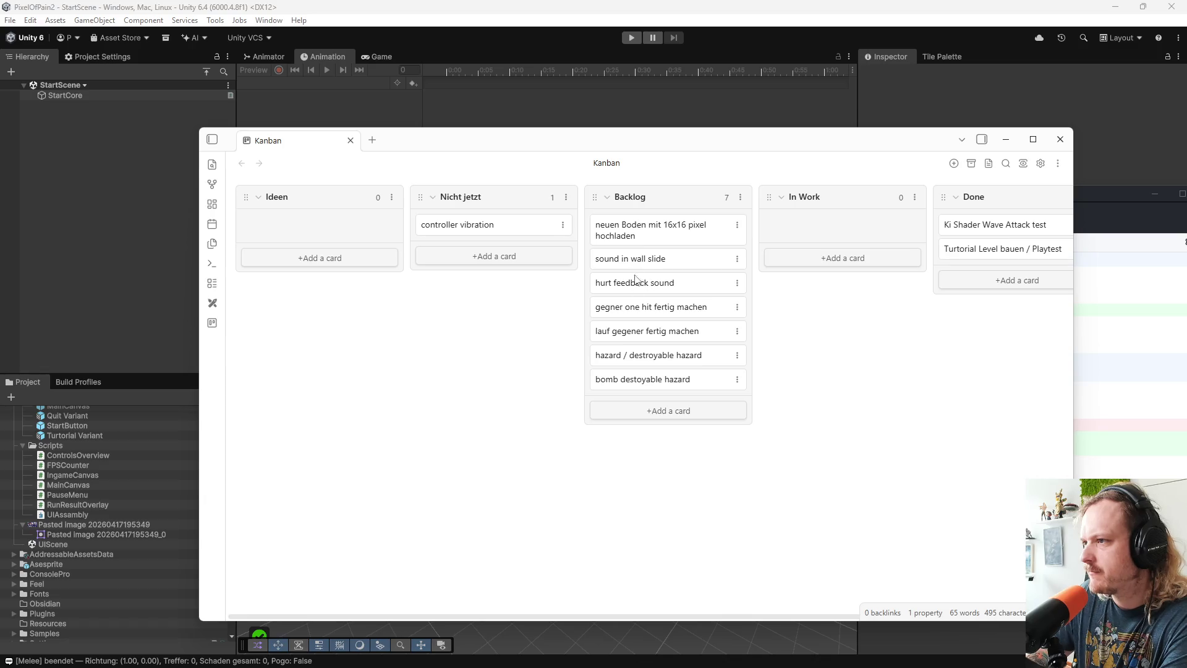
{"action": "mouse_move", "coordinate": [637, 260]}
{"action": "left_mouse_down"}
{"action": "mouse_move", "coordinate": [637, 392]}
{"action": "mouse_move", "coordinate": [637, 365]}
{"action": "mouse_move", "coordinate": [636, 380]}
{"action": "left_mouse_up"}
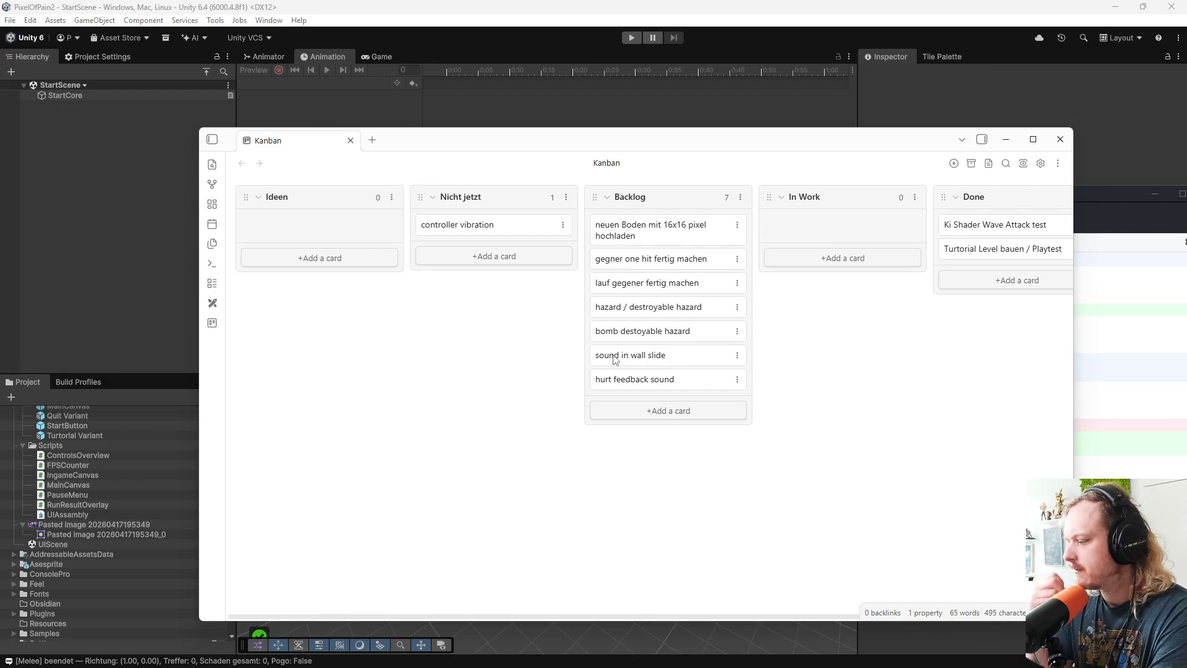
Add a 'wave fertig' Backlog card and move it near the top of the list
{"action": "left_click", "coordinate": [622, 408]}
{"action": "type", "text": "wave fert"}
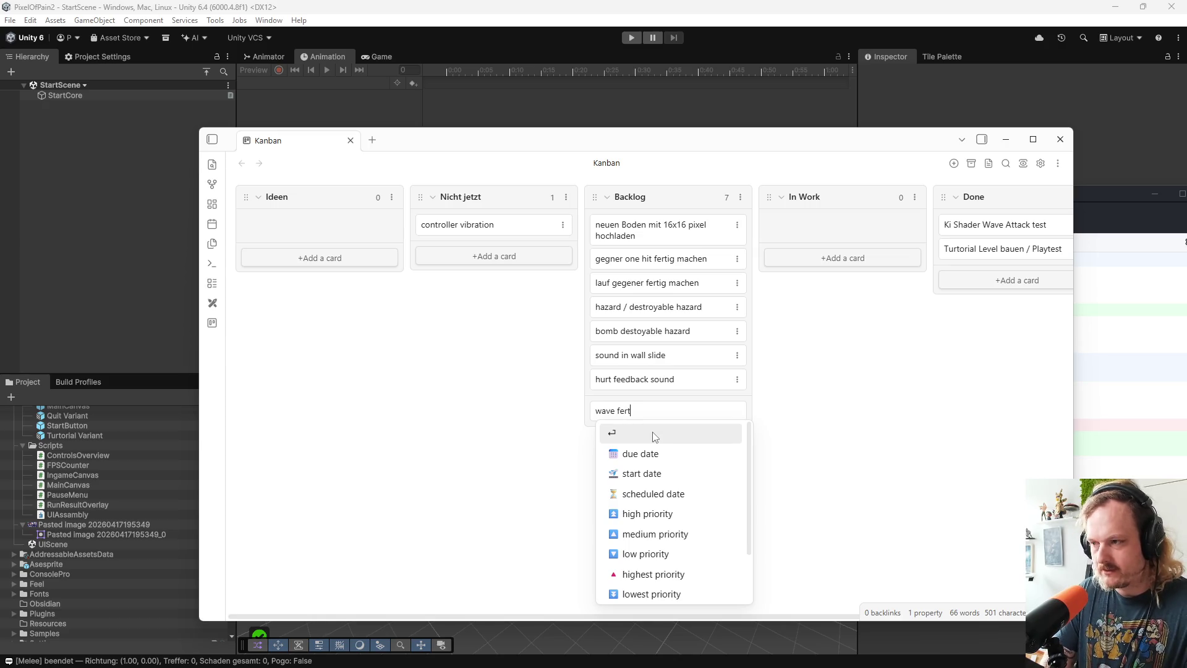
{"action": "type", "text": "ig"}
{"action": "key", "text": "Return"}
{"action": "left_click_drag", "start_coordinate": [649, 405], "coordinate": [655, 257]}
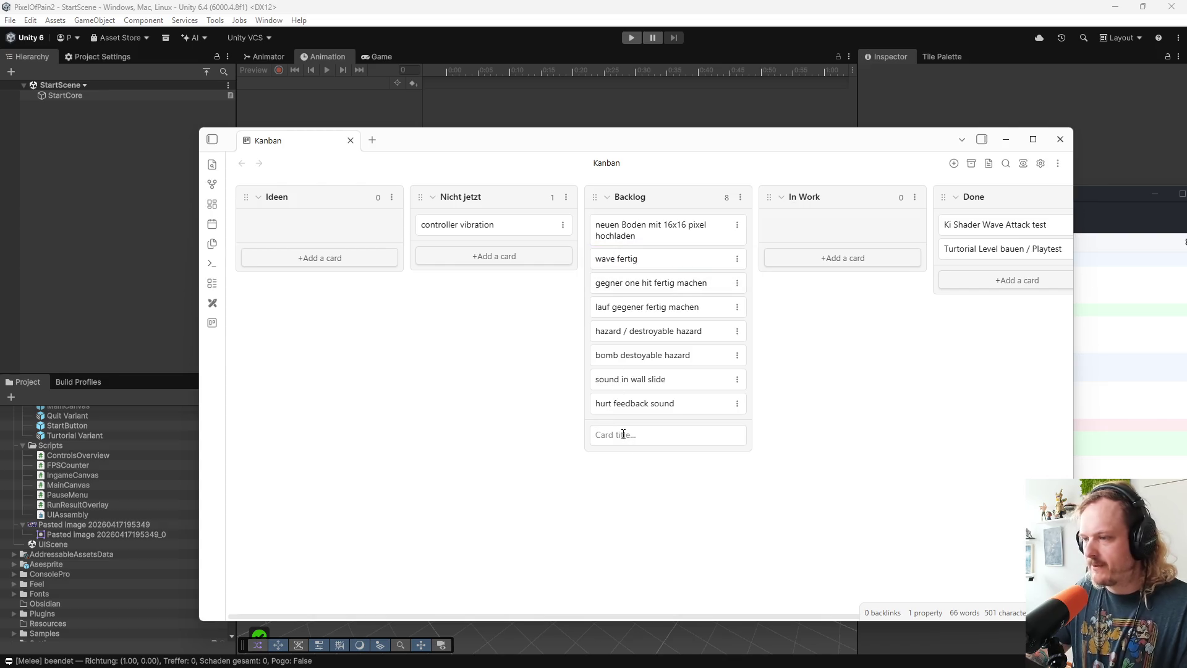
Add a 'flugObject fertig machen' Backlog card and move it to second place
{"action": "left_click", "coordinate": [623, 434]}
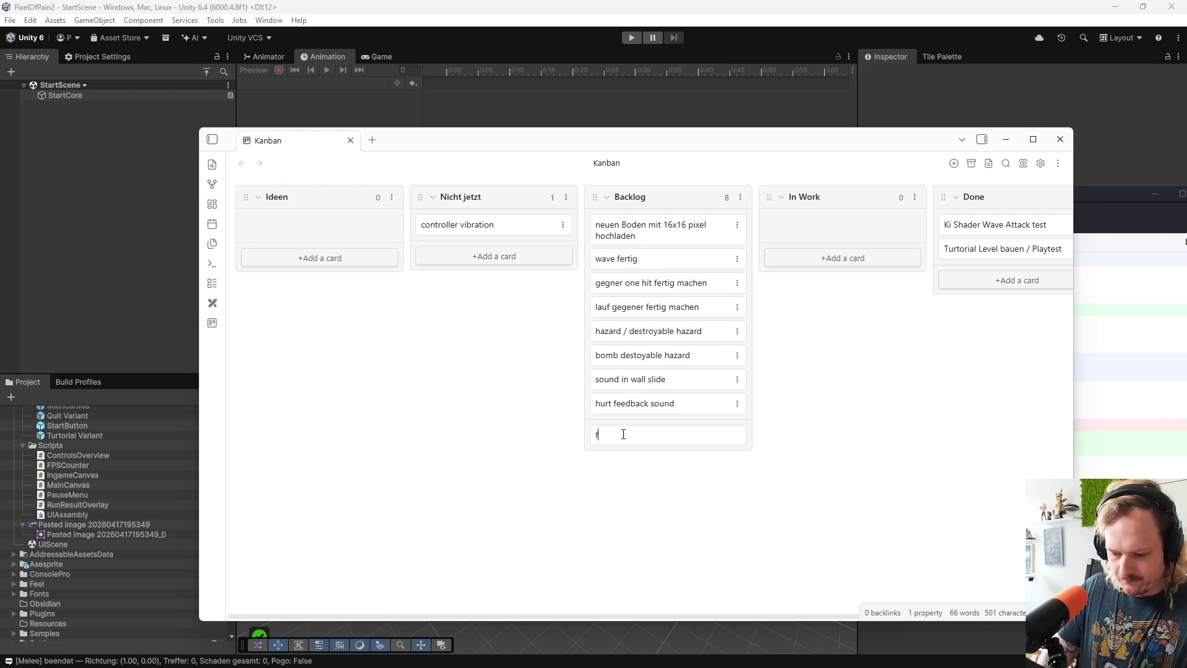
{"action": "type", "text": "flug o"}
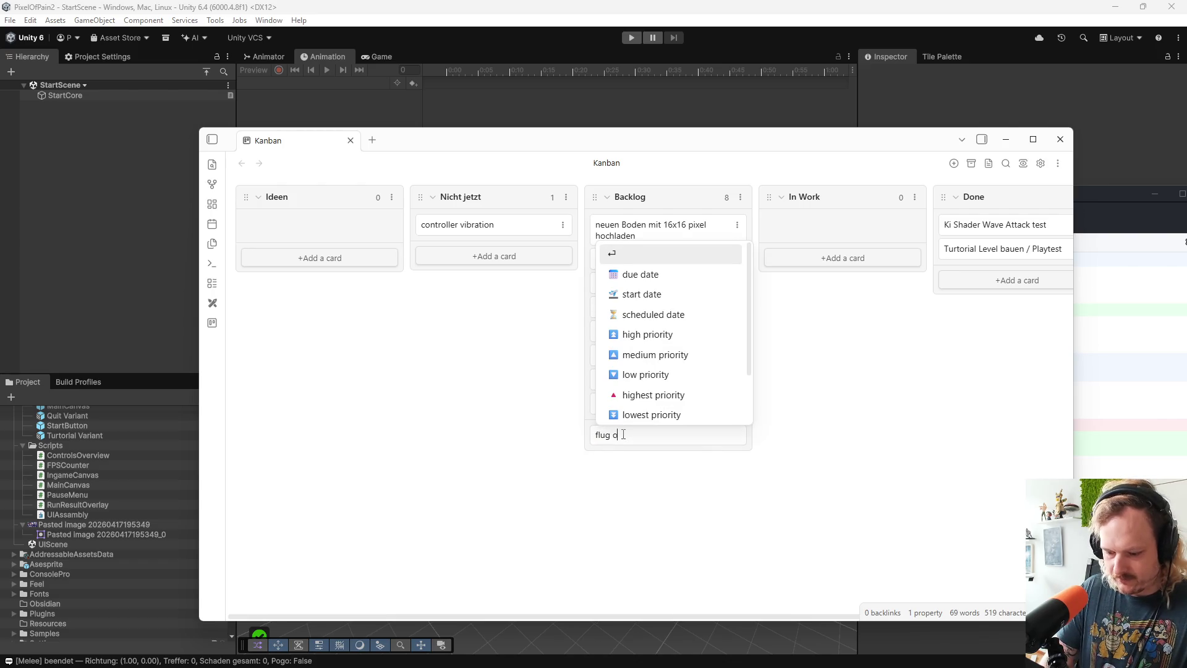
{"action": "type", "text": "bjecte"}
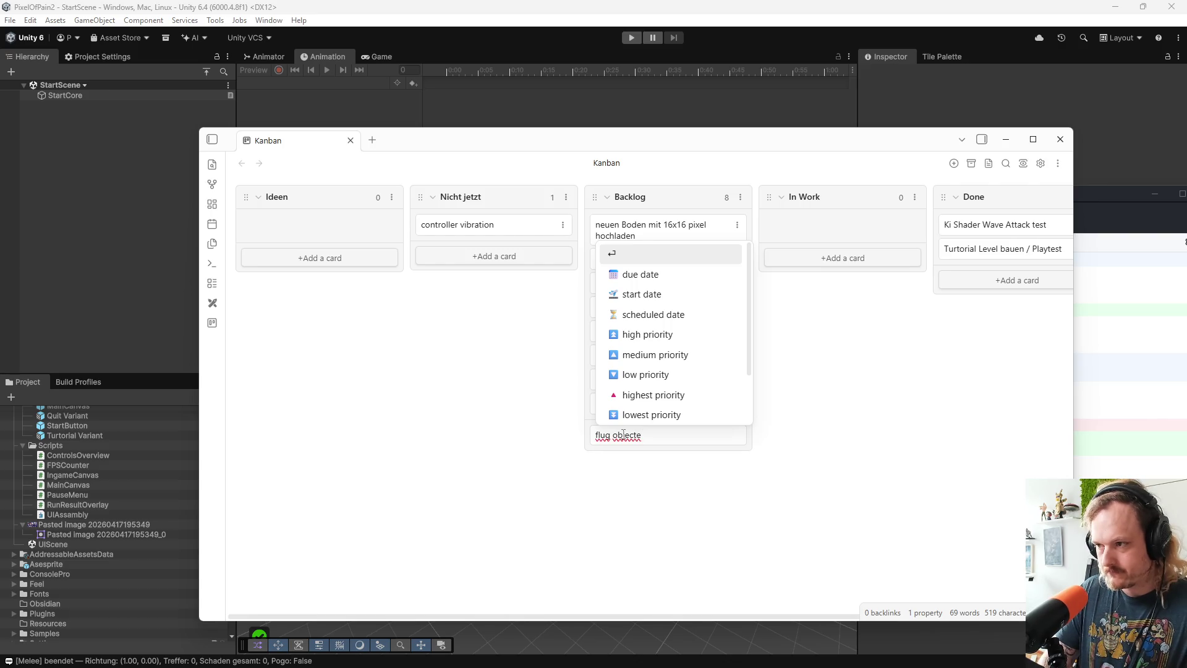
{"action": "type", "text": " g"}
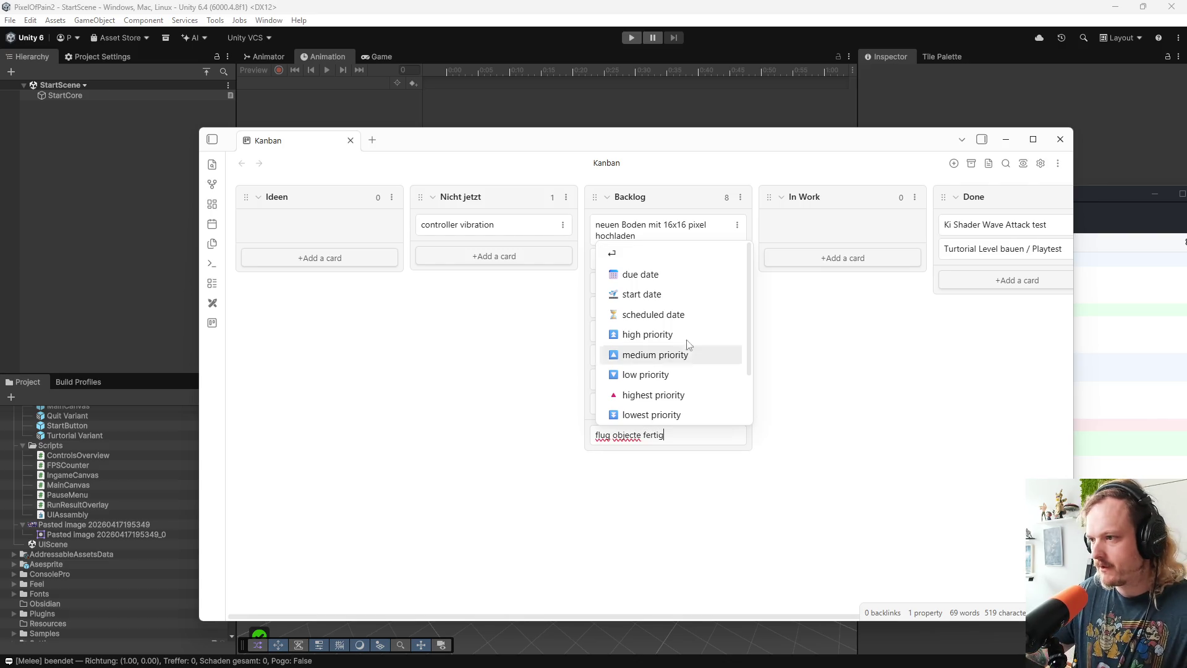
{"action": "left_click", "coordinate": [691, 335]}
{"action": "left_click", "coordinate": [787, 463]}
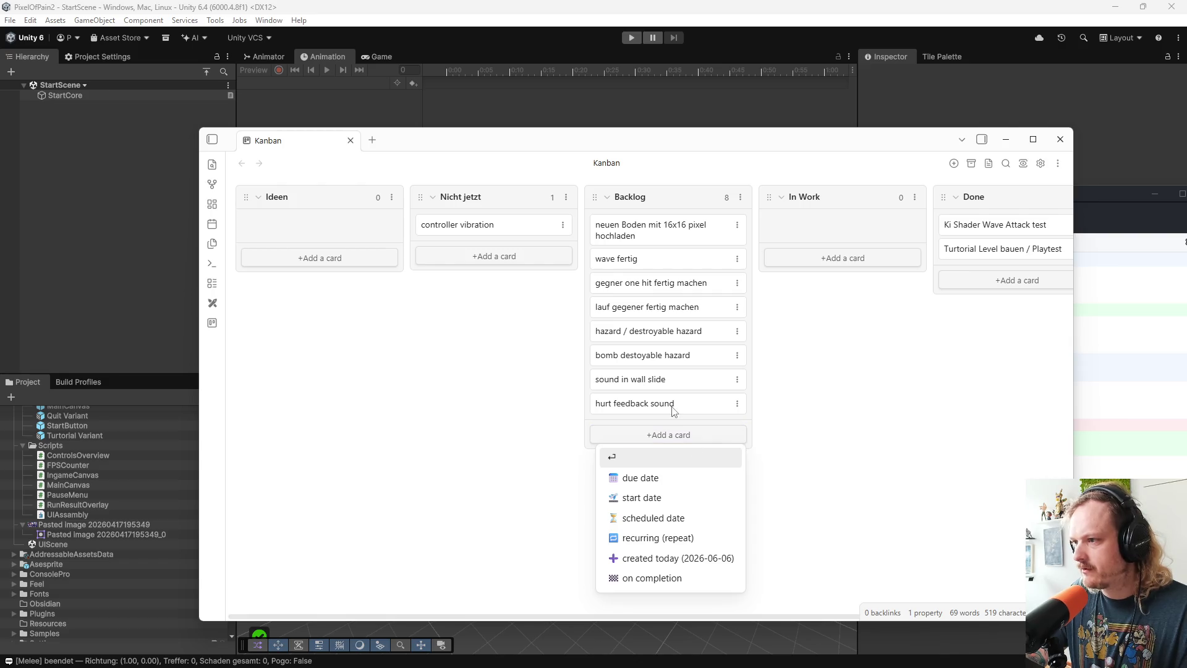
{"action": "left_click", "coordinate": [686, 433]}
{"action": "type", "text": "flugObjec"}
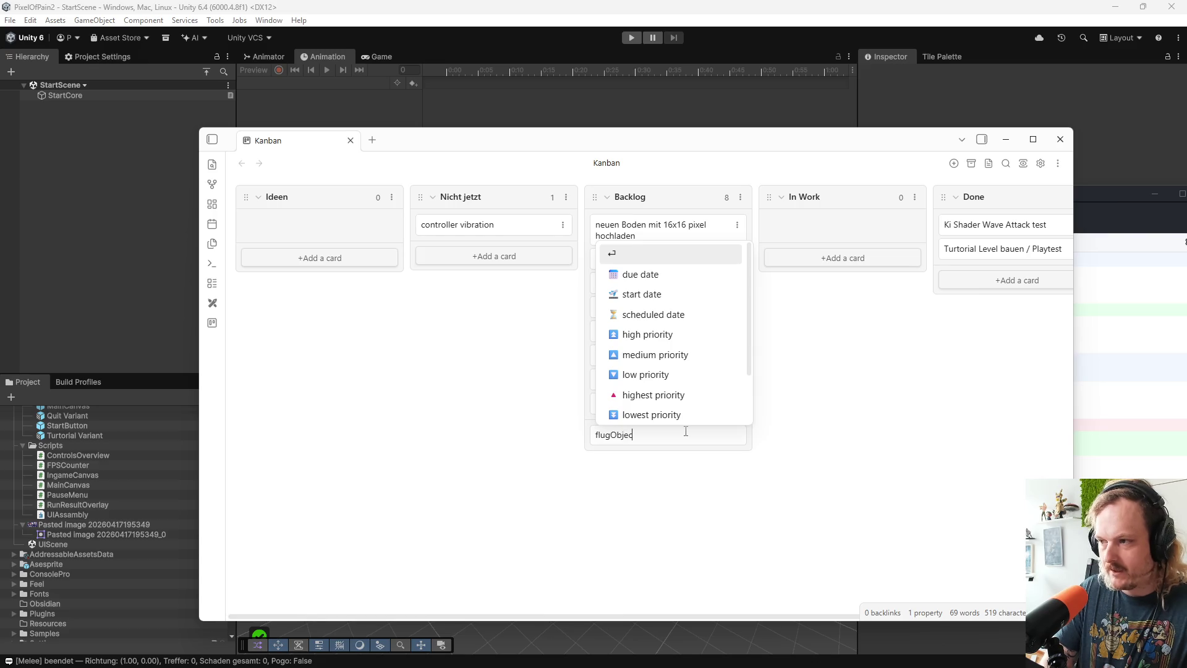
{"action": "type", "text": "t "}
{"action": "type", "text": "d"}
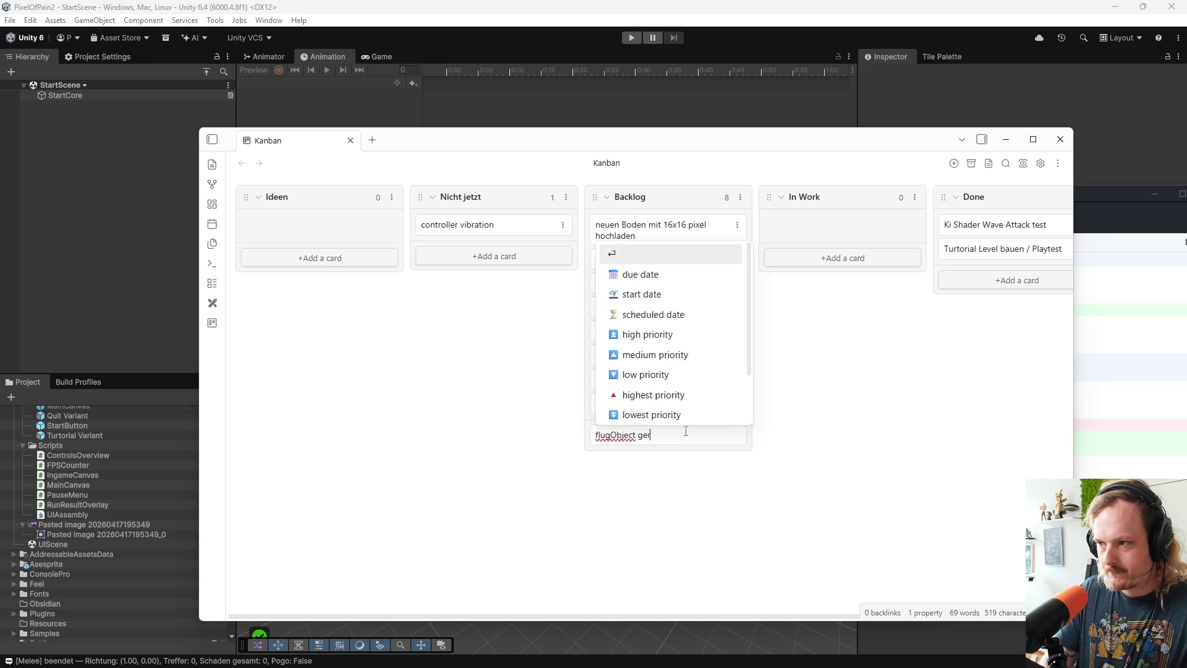
{"action": "key", "text": "BackSpace"}
{"action": "key", "text": "BackSpace"}
{"action": "key", "text": "BackSpace"}
{"action": "type", "text": "fertig machen"}
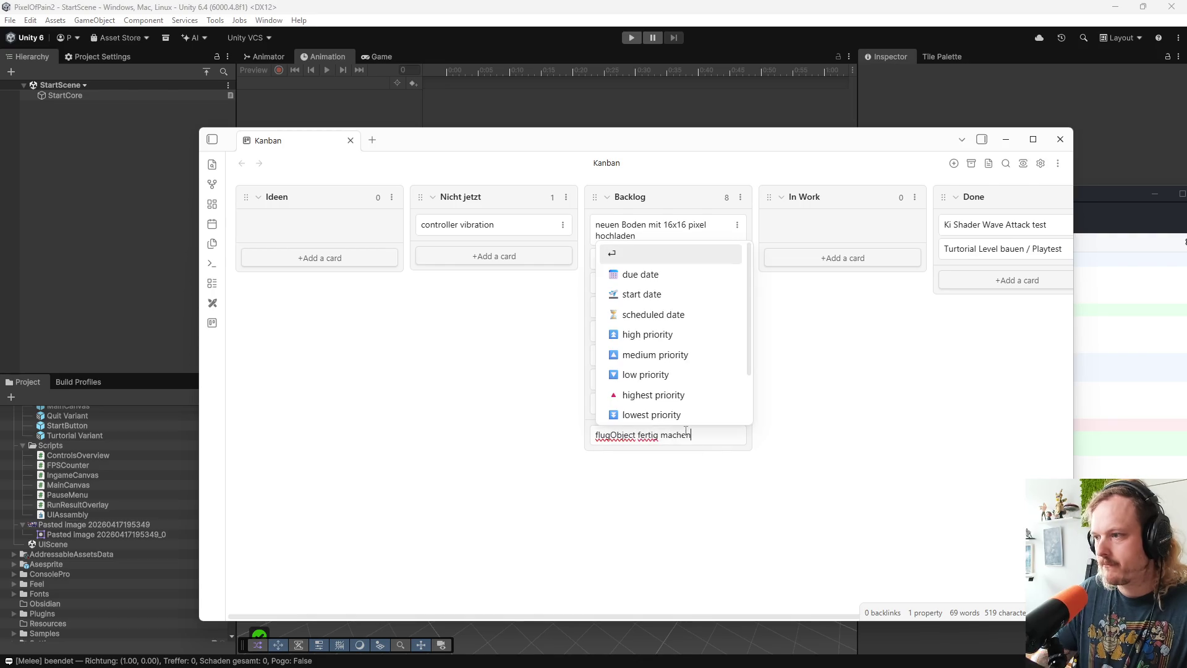
{"action": "key", "text": "Return"}
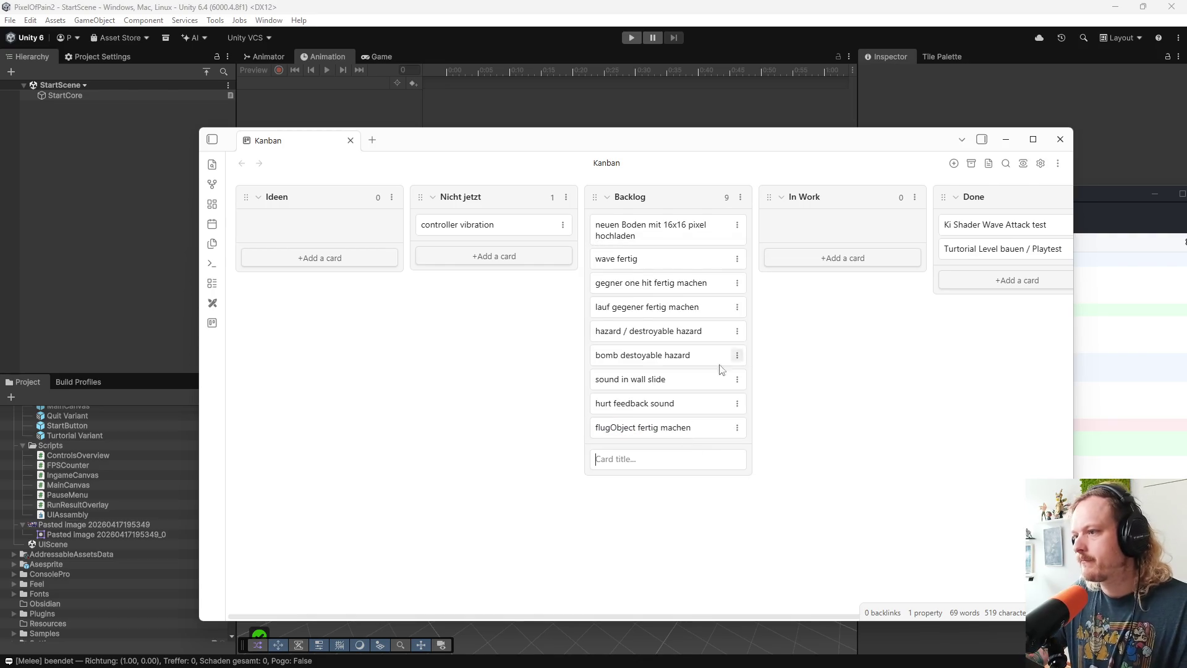
{"action": "left_click_drag", "start_coordinate": [670, 433], "coordinate": [673, 260]}
{"action": "left_click", "coordinate": [816, 370]}
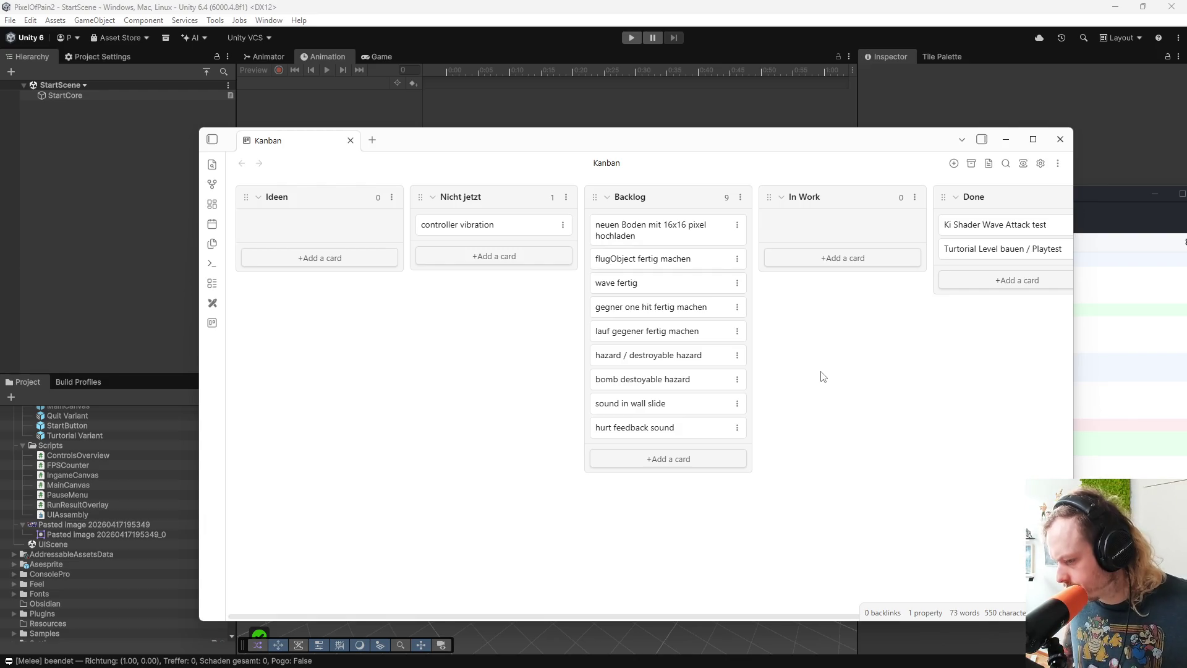
Run all PlayMode tests in Unity's Test Runner
{"action": "left_click", "coordinate": [371, 14]}
{"action": "left_click", "coordinate": [334, 311]}
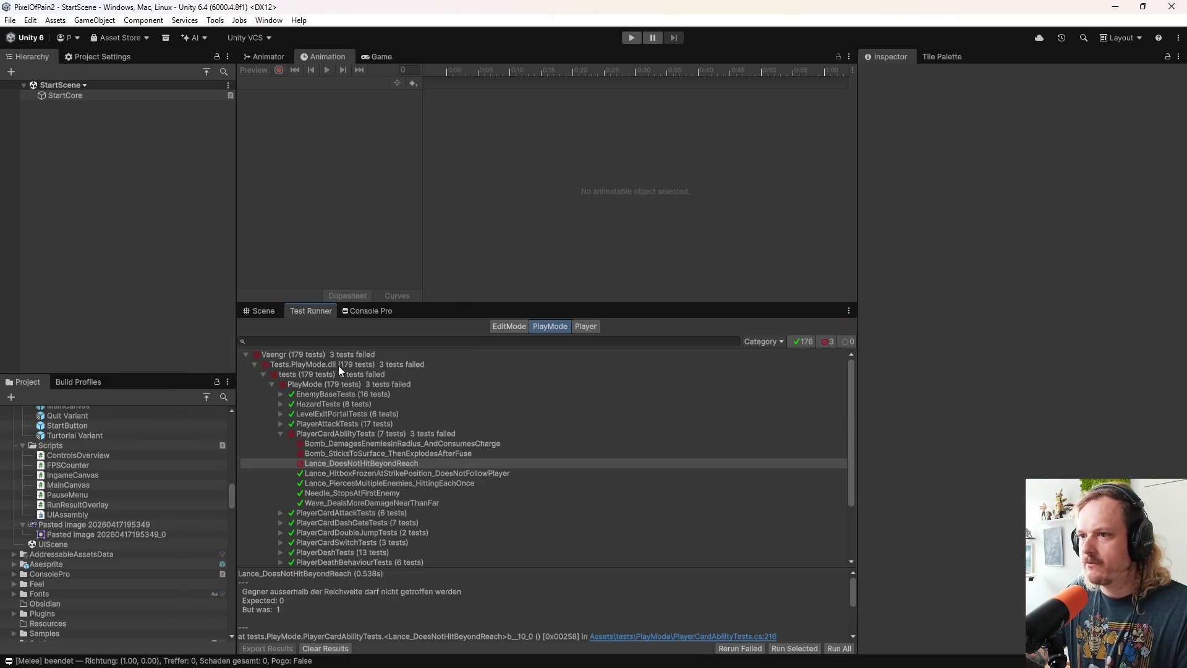
{"action": "double_click", "coordinate": [335, 357]}
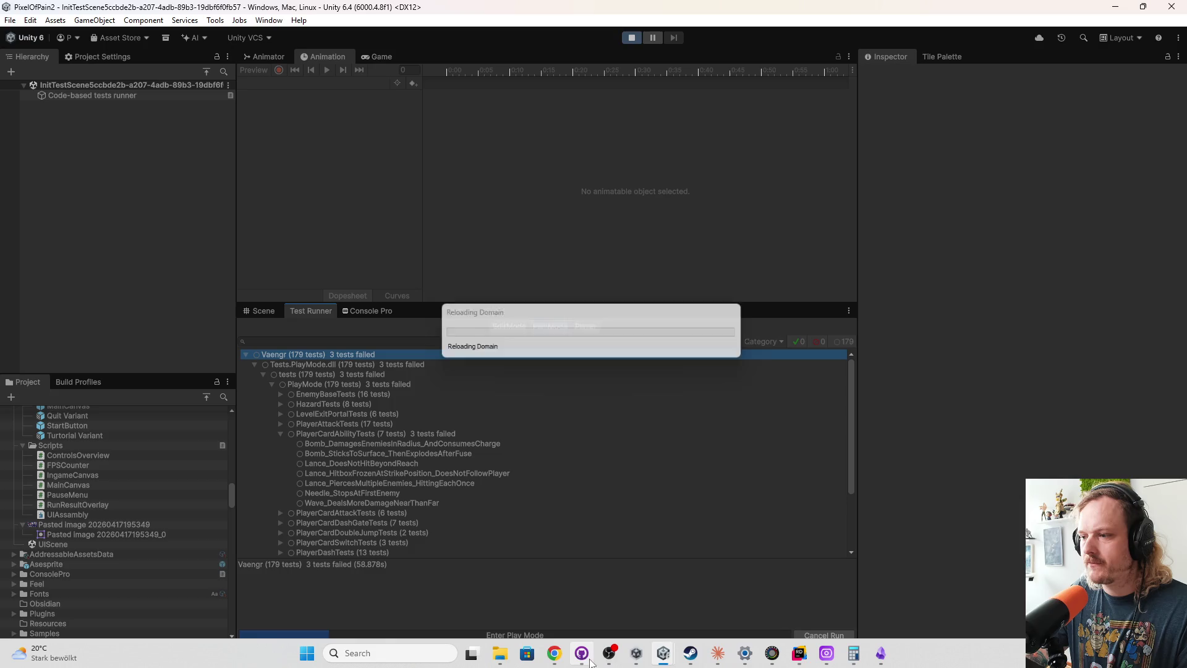
Commit the 7 changed files to main with summary 'a' and push to origin
{"action": "left_click", "coordinate": [581, 652]}
{"action": "left_click", "coordinate": [475, 480]}
{"action": "type", "text": "a"}
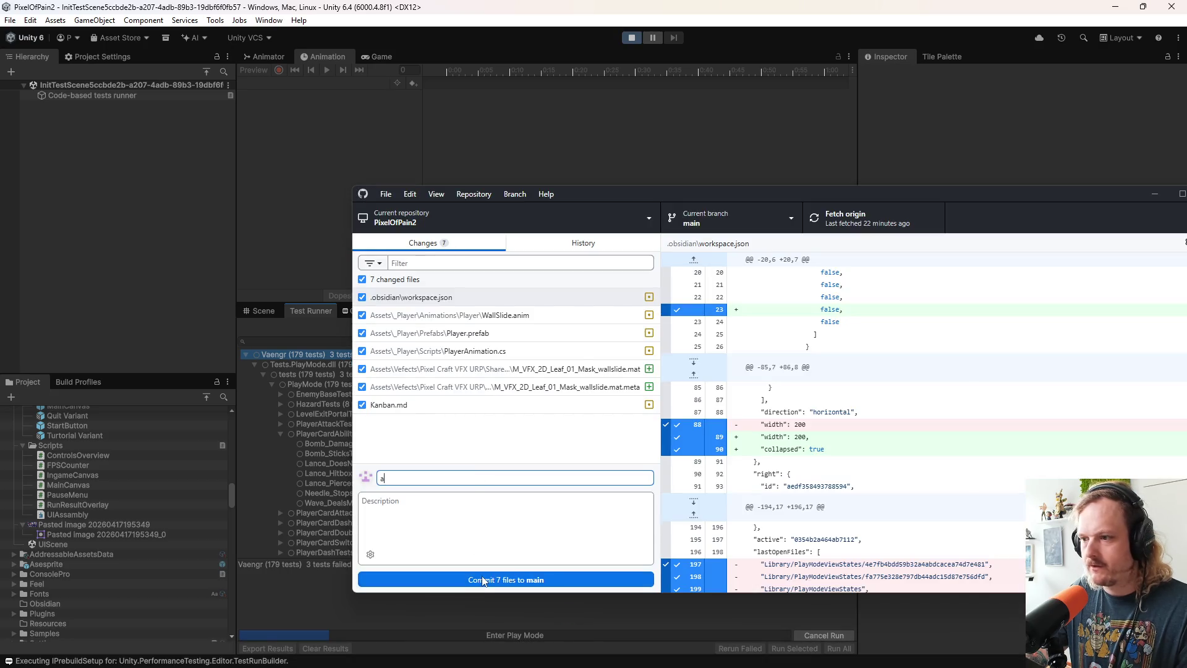
{"action": "left_click", "coordinate": [483, 580]}
{"action": "left_click", "coordinate": [840, 216]}
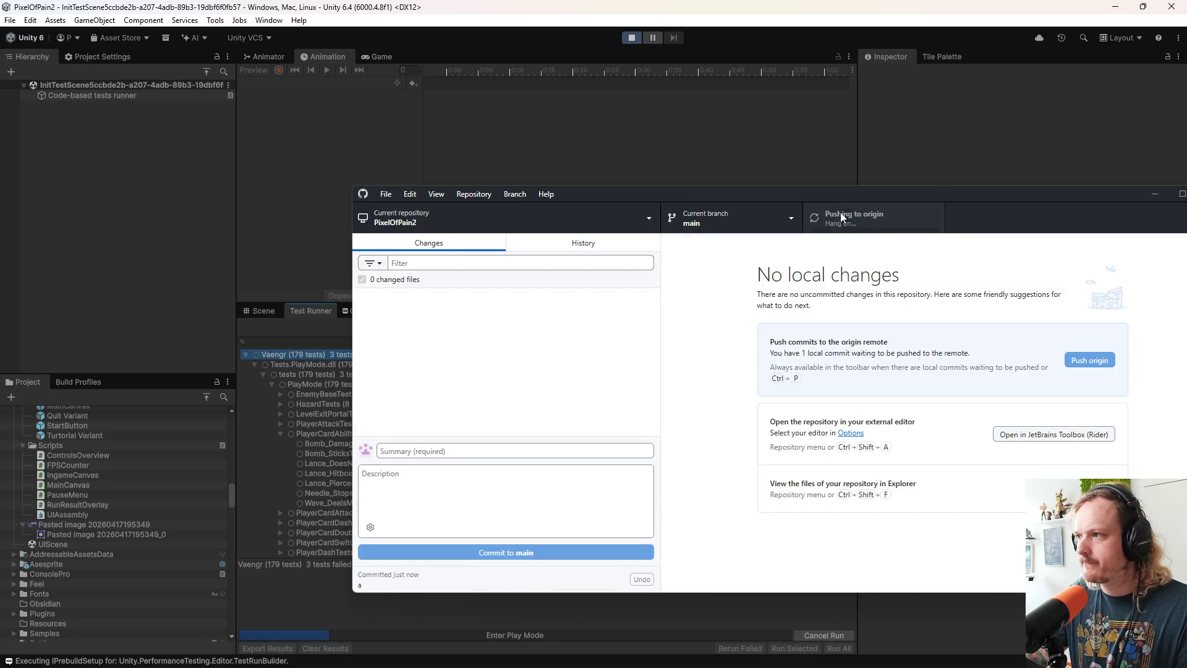
{"action": "mouse_move", "coordinate": [774, 193]}
{"action": "left_mouse_down"}
{"action": "mouse_move", "coordinate": [774, 151]}
{"action": "mouse_move", "coordinate": [736, 142]}
{"action": "left_mouse_up"}
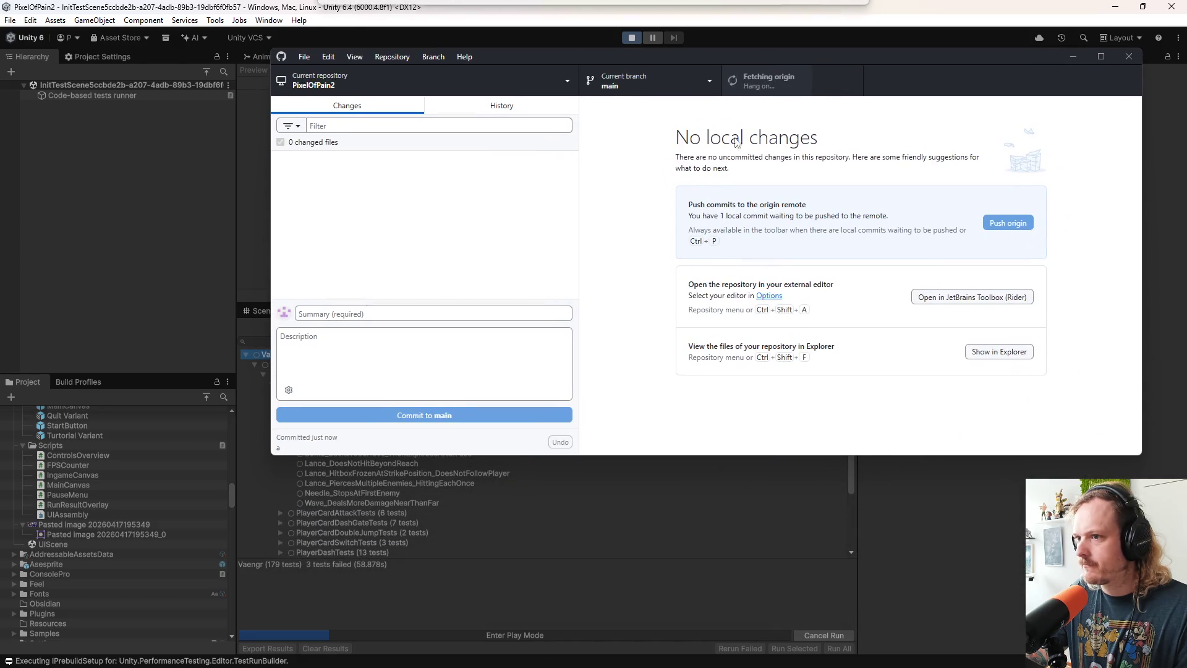
{"action": "left_click", "coordinate": [554, 653]}
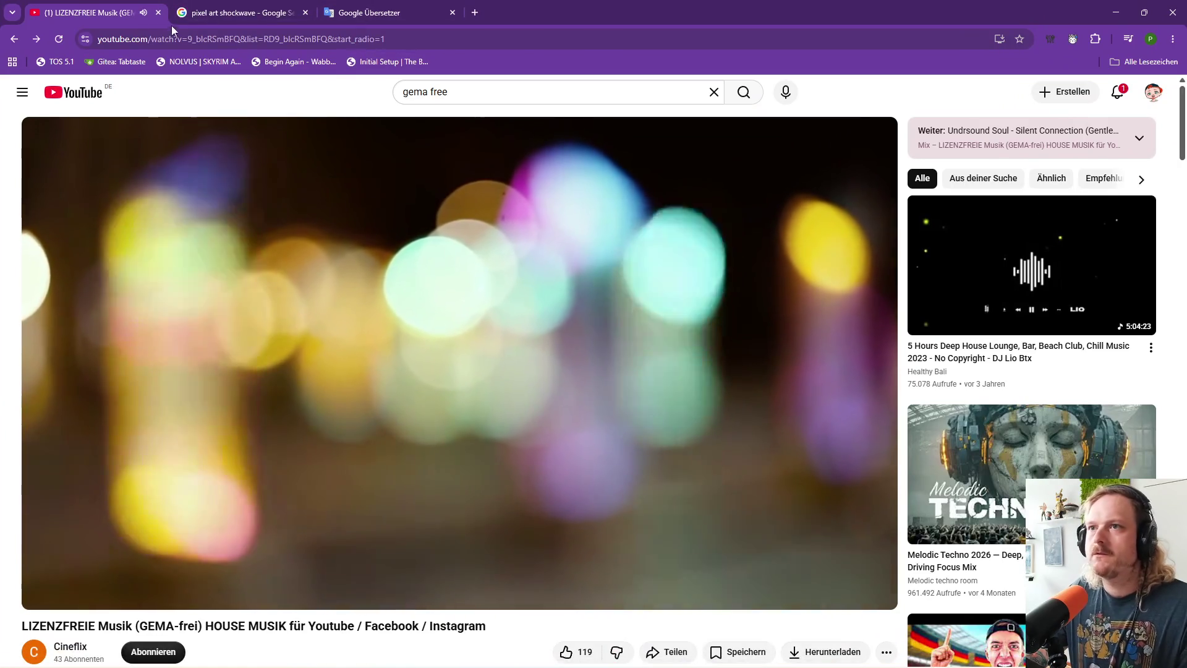
Load twitch.tv in the browser, then return to Unity's running PlayMode tests
{"action": "left_click", "coordinate": [187, 44]}
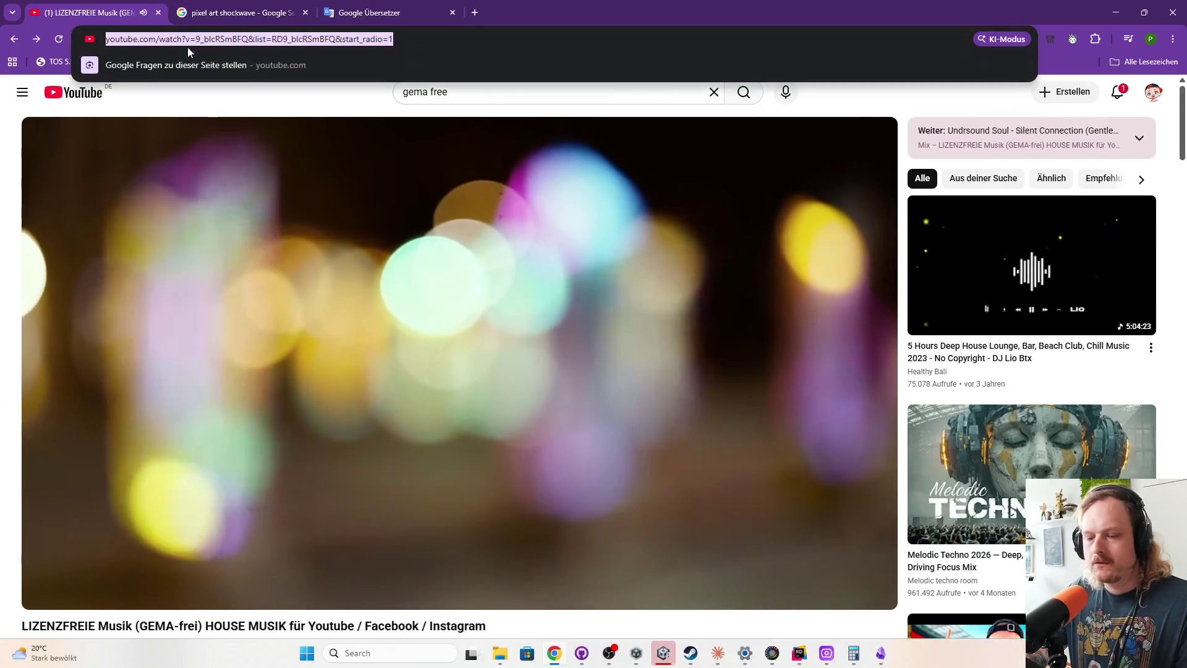
{"action": "type", "text": "twi"}
{"action": "key", "text": "Return"}
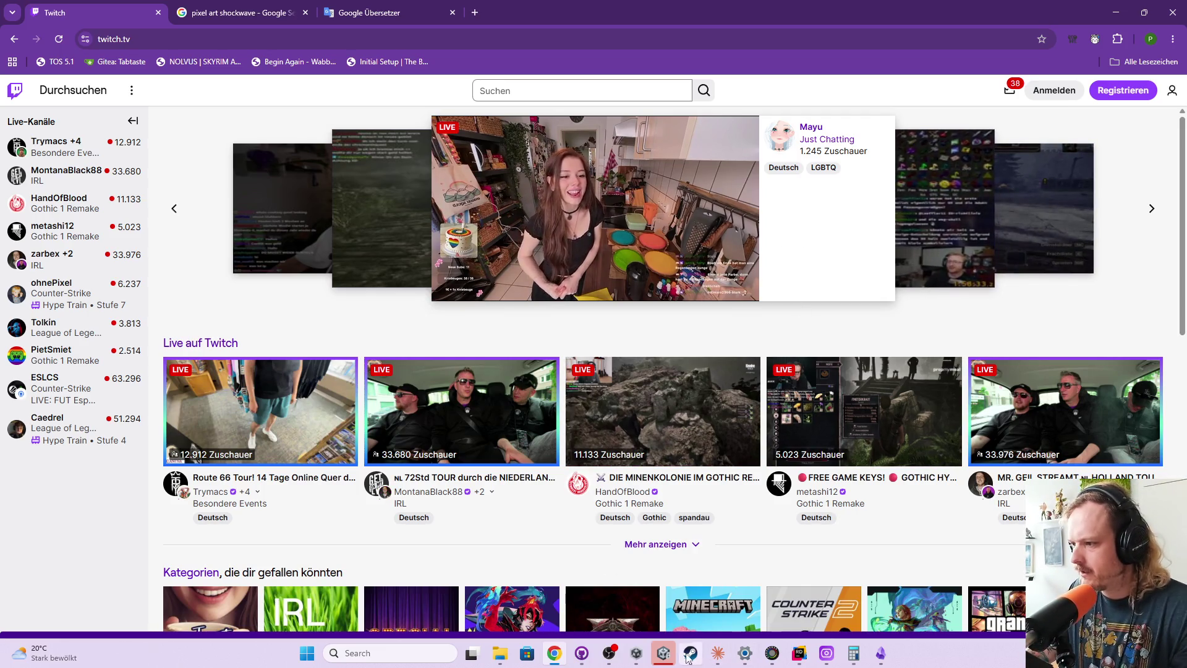
{"action": "left_click", "coordinate": [663, 653]}
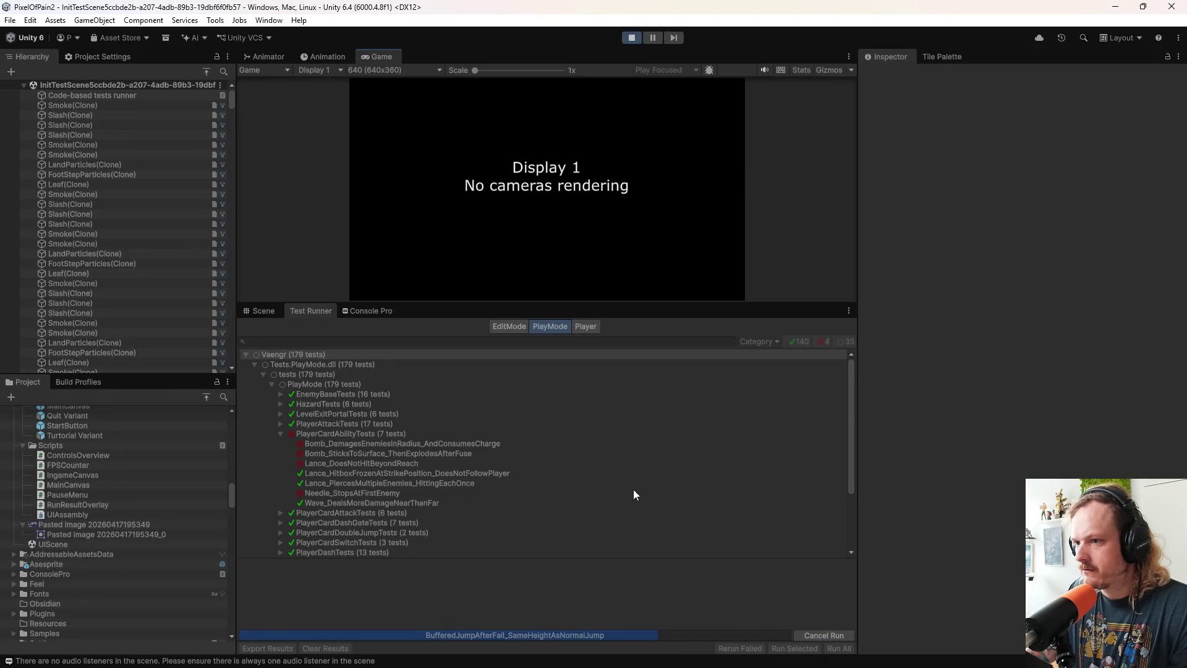
Scroll the Test Runner results to check the 5 failures while the PlayMode run progresses
{"action": "scroll", "coordinate": [372, 491], "scroll_direction": "down", "scroll_amount": 3}
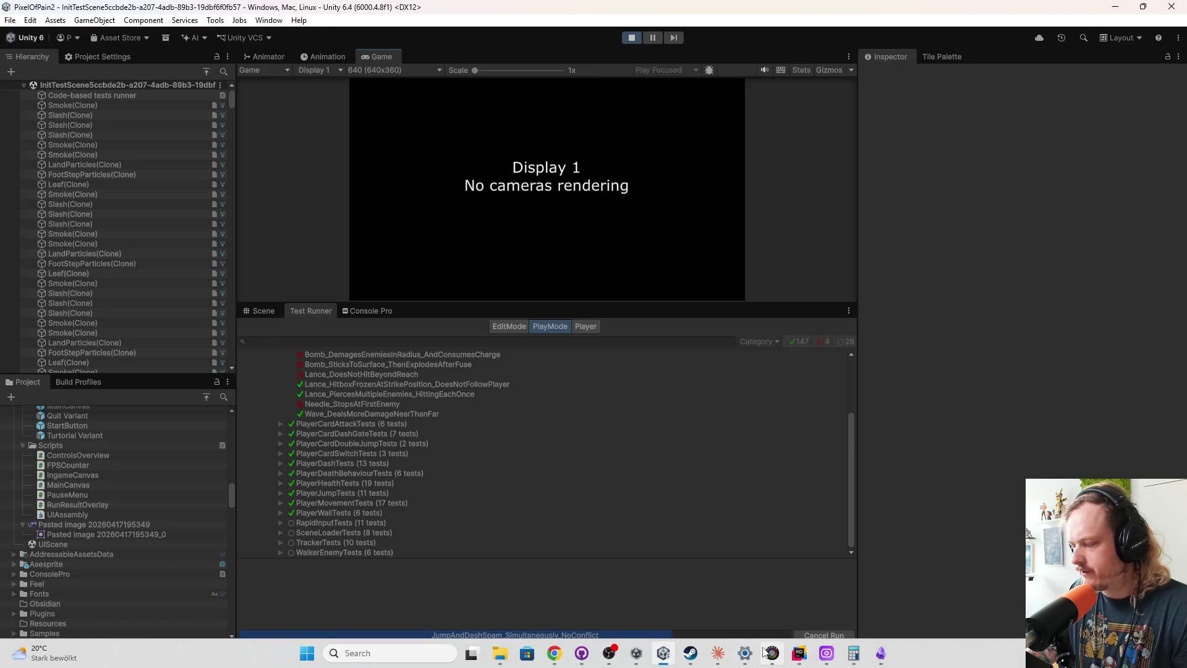
{"action": "mouse_move", "coordinate": [766, 651]}
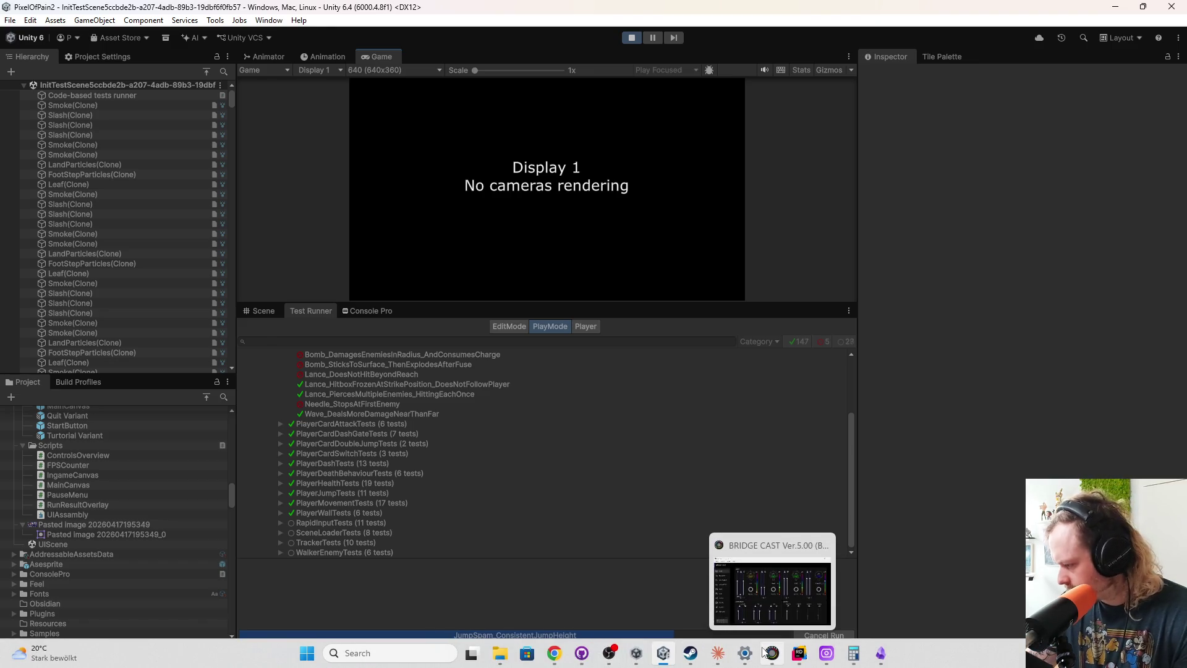